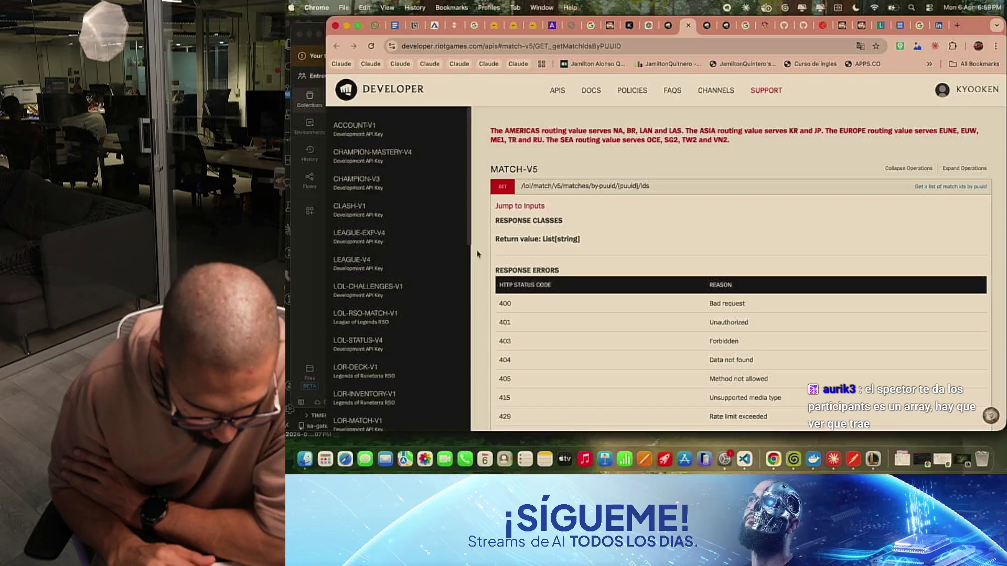
- Expand the get-match-by-ID endpoint, select the last match ID, and scroll down to its Path Parameters form
scroll(477, 255, "down", 20)
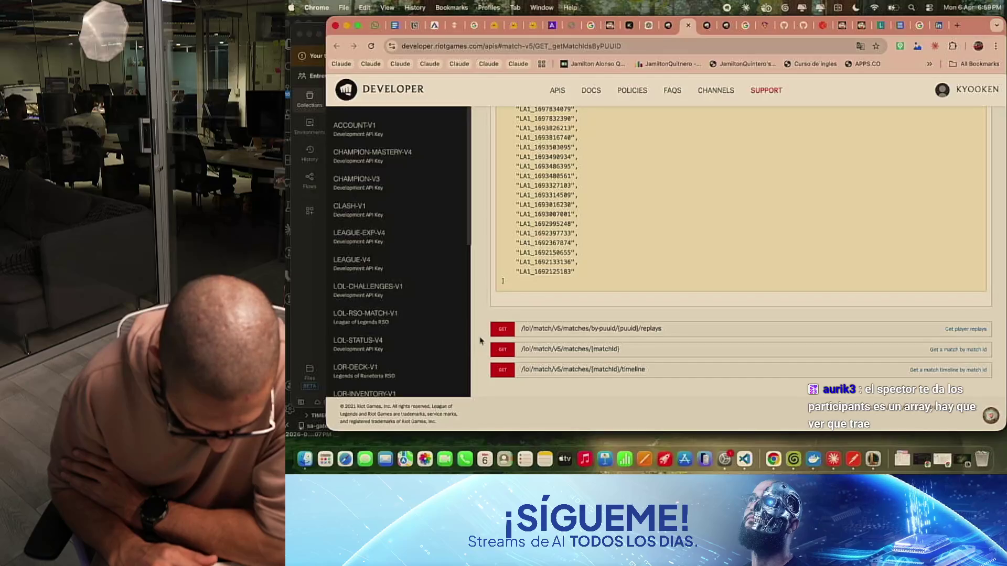
left_click(606, 353)
double_click(553, 273)
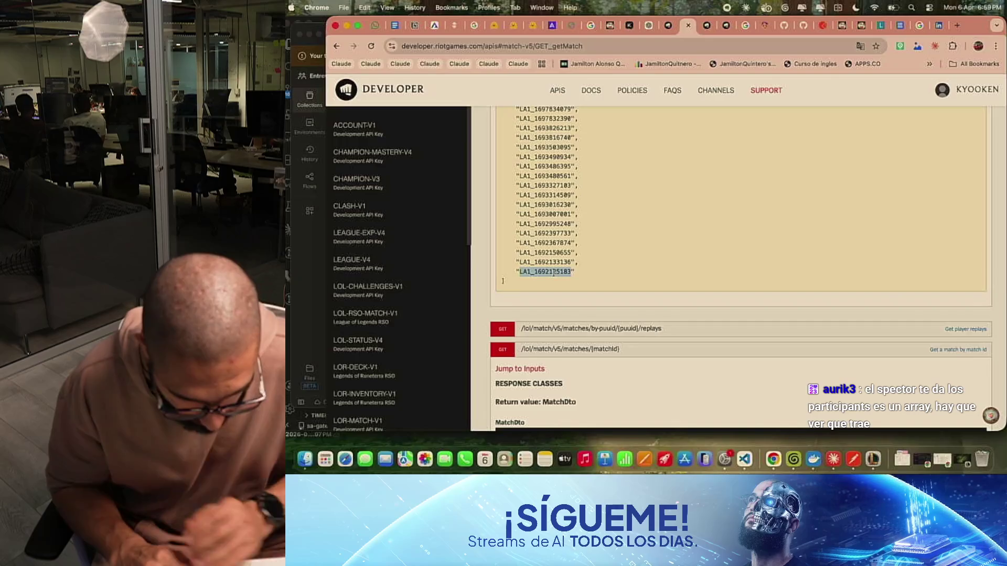
scroll(553, 273, "down", 5)
scroll(554, 272, "down", 15)
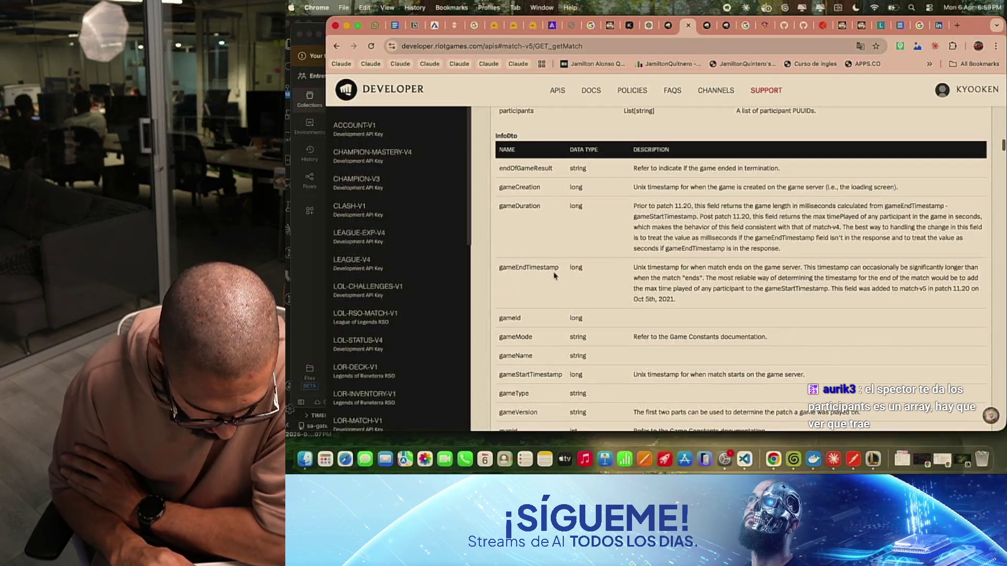
scroll(554, 276, "down", 15)
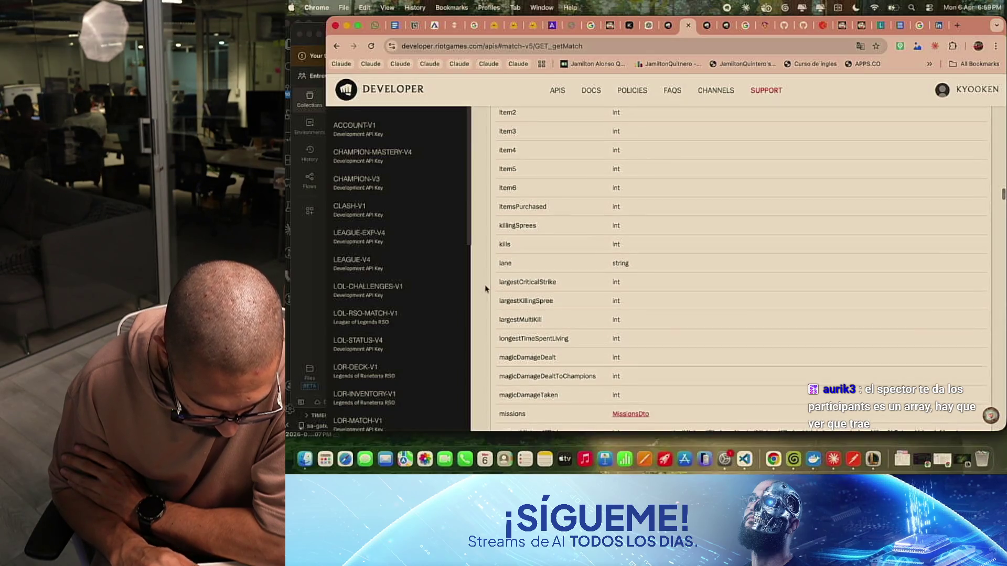
scroll(486, 289, "down", 15)
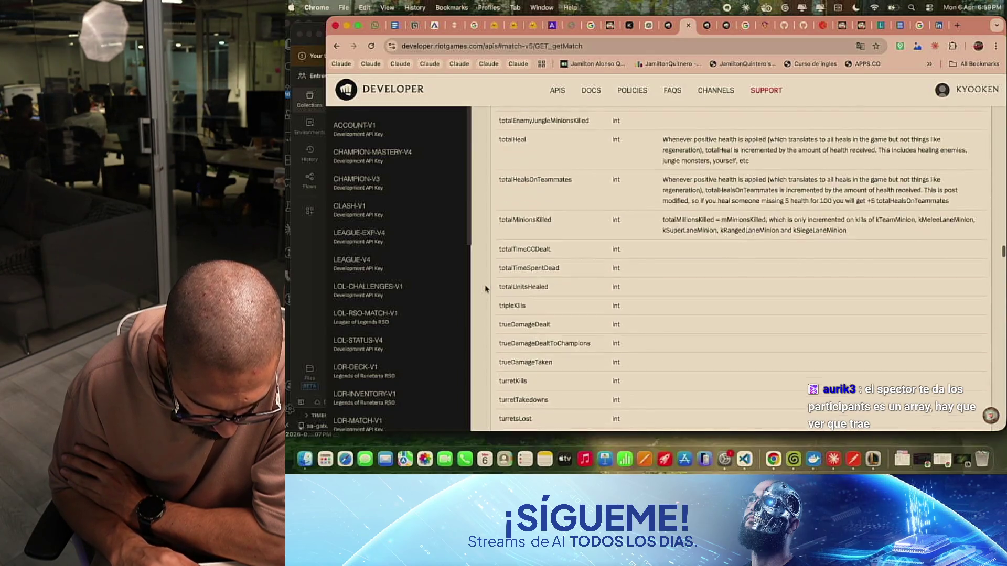
scroll(485, 289, "down", 15)
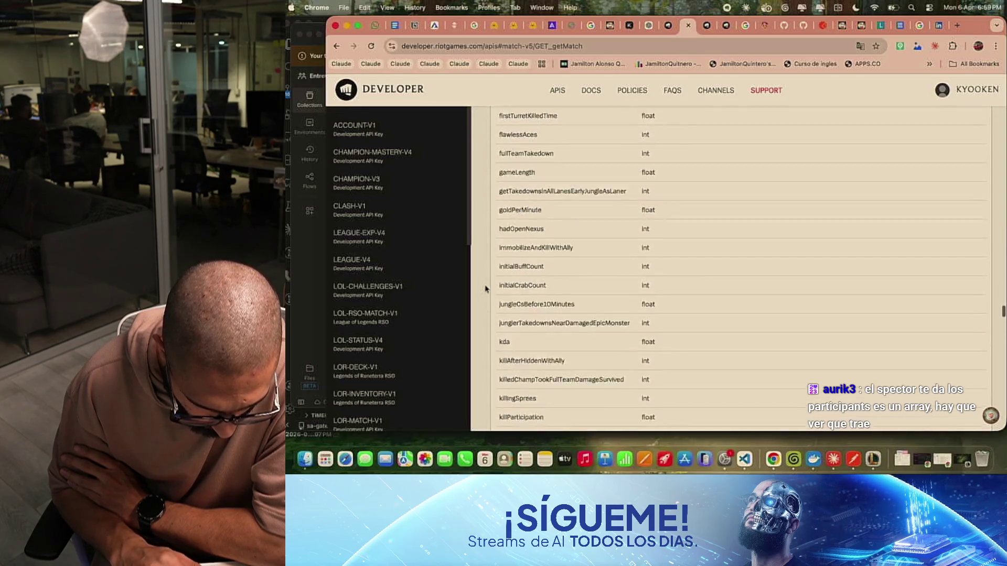
scroll(486, 289, "down", 15)
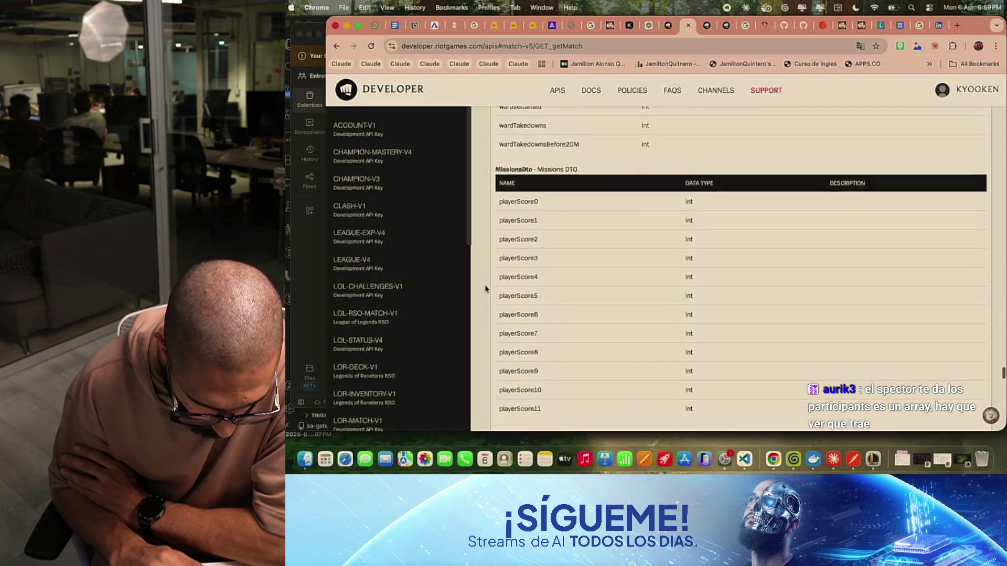
scroll(485, 289, "down", 15)
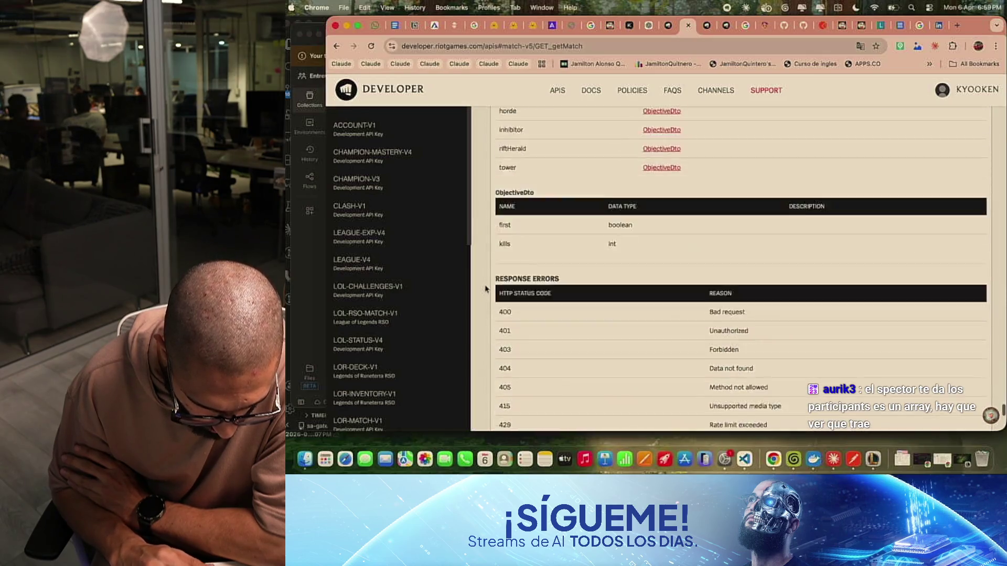
scroll(485, 289, "down", 5)
left_click(599, 199)
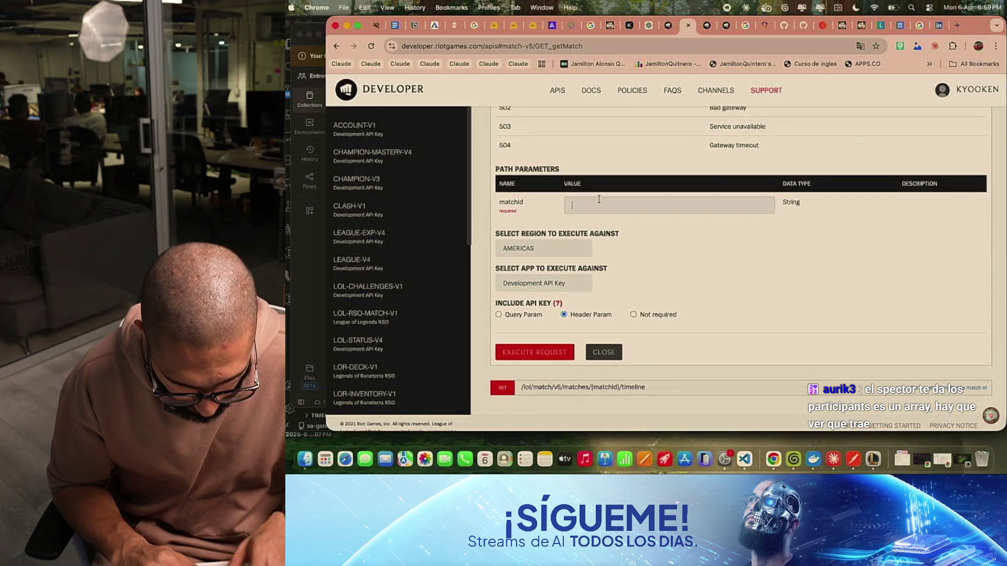
type("LA1_1692125183")
left_click(537, 284)
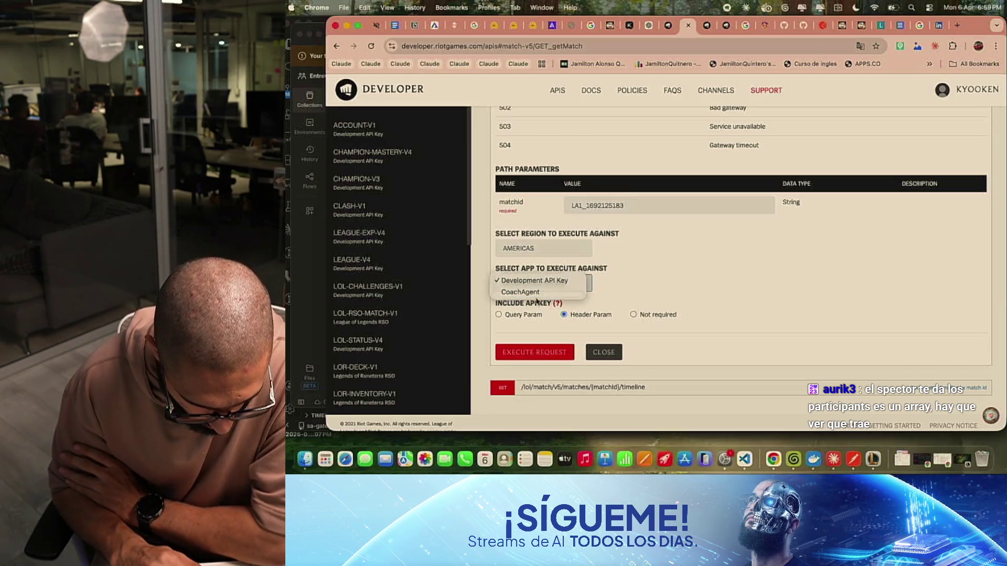
left_click(534, 351)
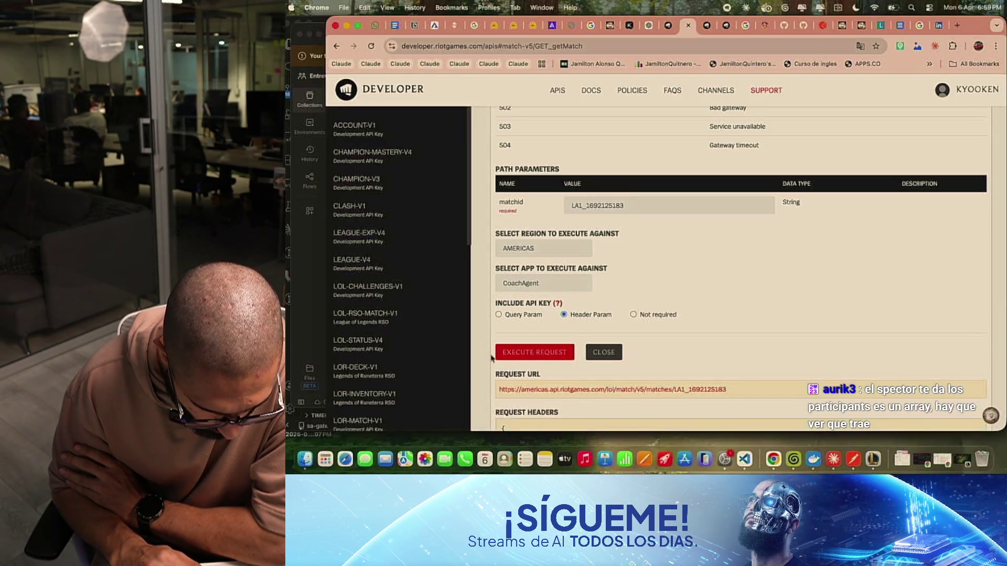
- Scroll through the 200 response body containing the full match data
scroll(483, 361, "down", 6)
scroll(483, 360, "down", 3)
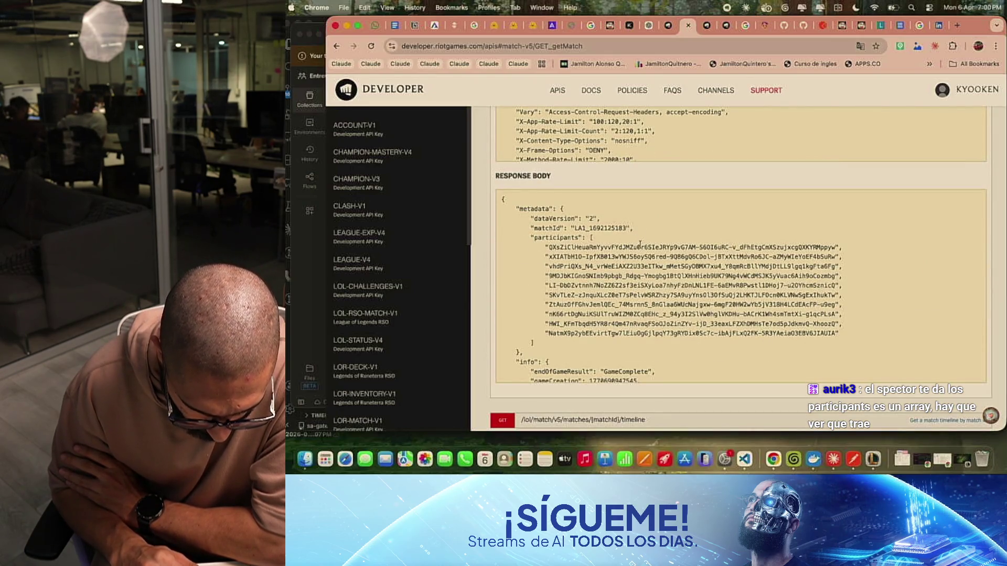
scroll(598, 241, "down", 5)
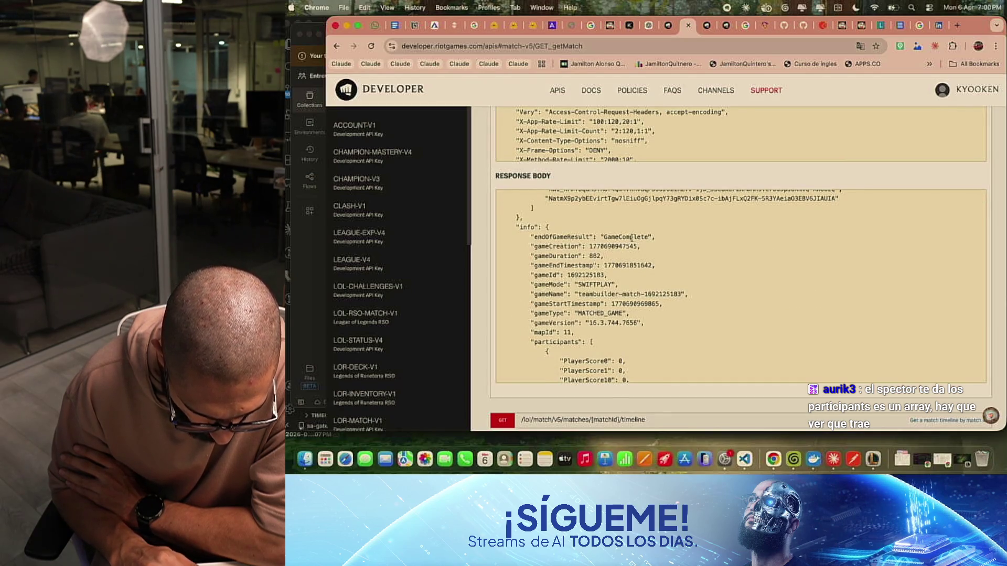
scroll(643, 272, "down", 5)
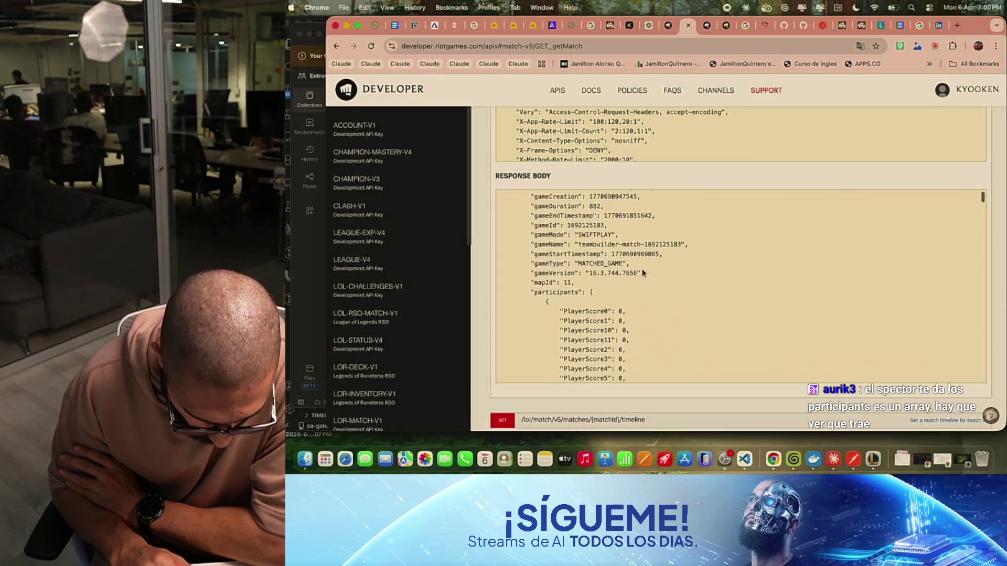
scroll(643, 273, "down", 4)
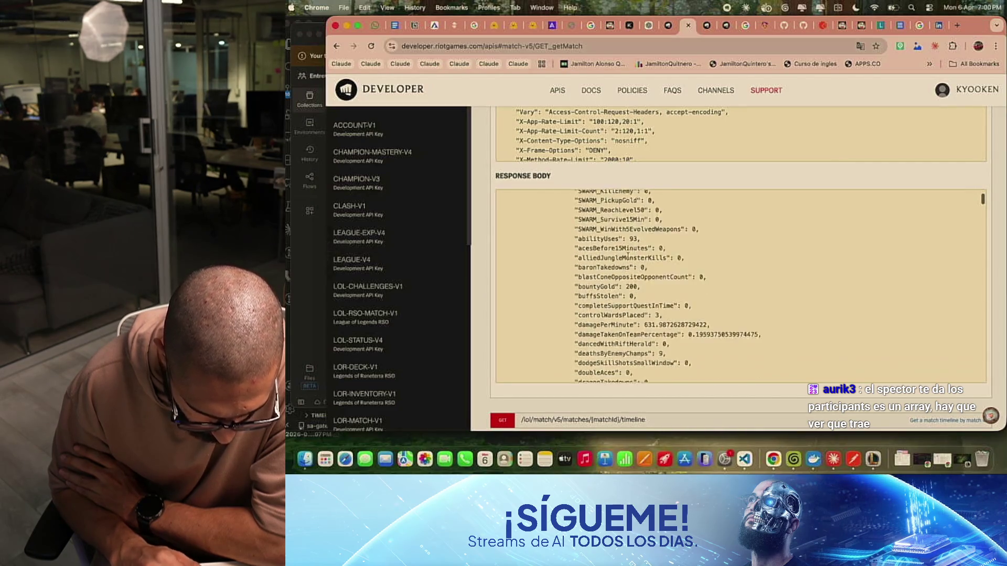
scroll(628, 257, "down", 10)
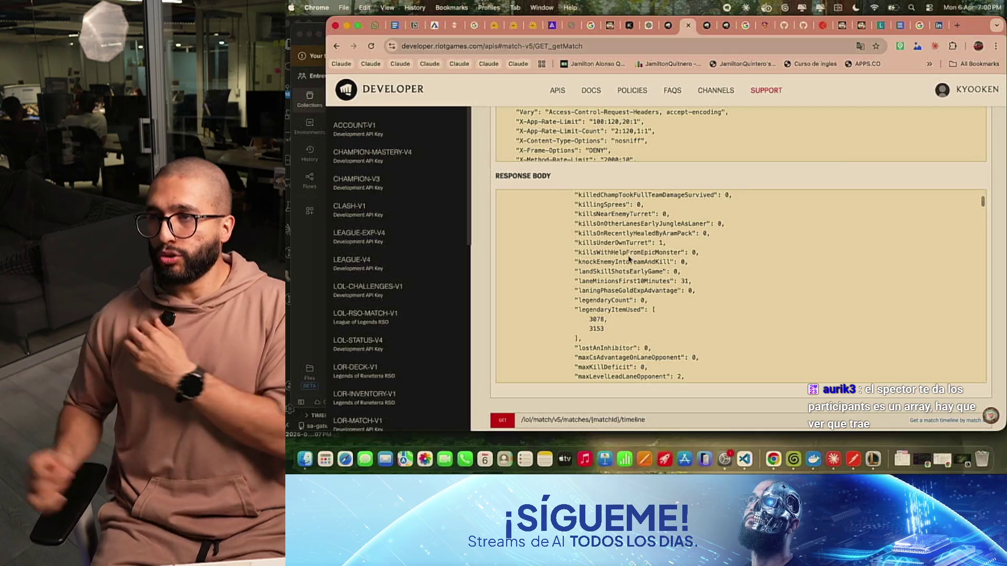
scroll(676, 289, "down", 6)
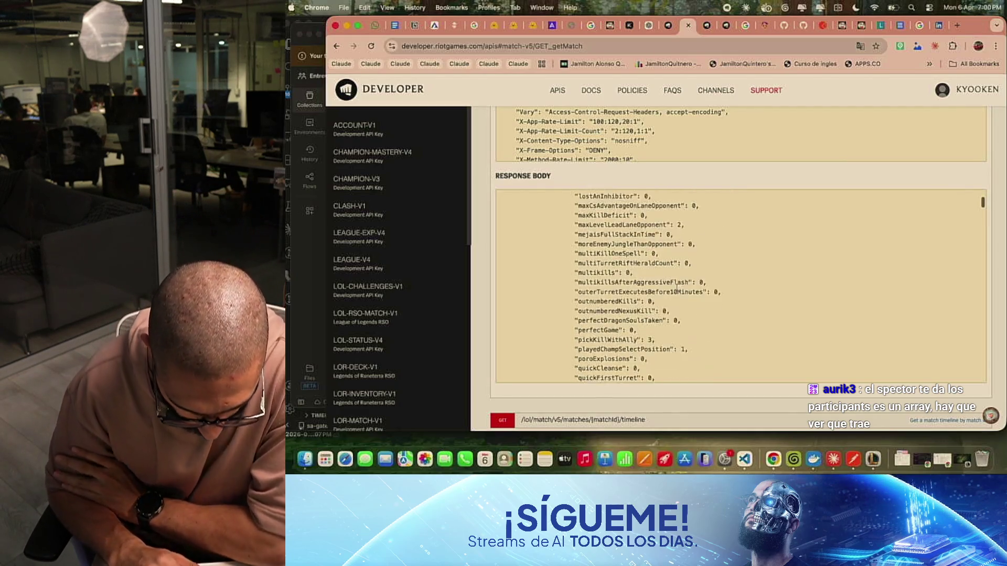
scroll(676, 289, "down", 15)
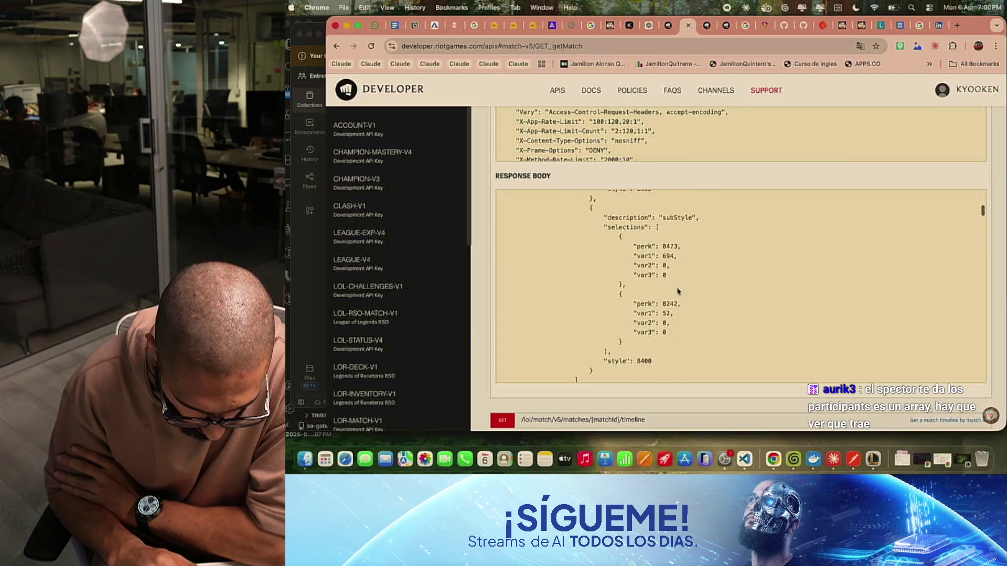
scroll(678, 291, "down", 10)
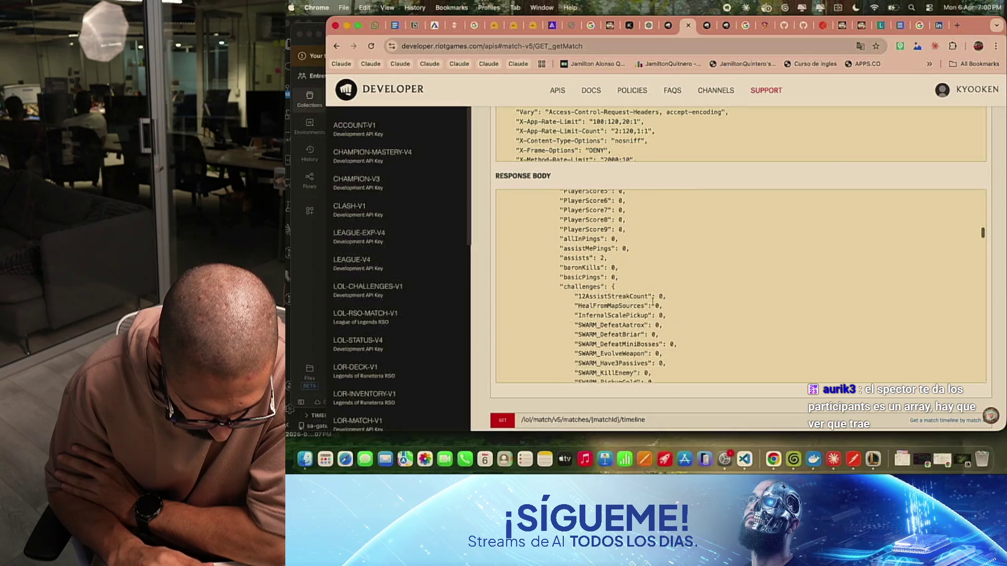
scroll(484, 331, "up", 15)
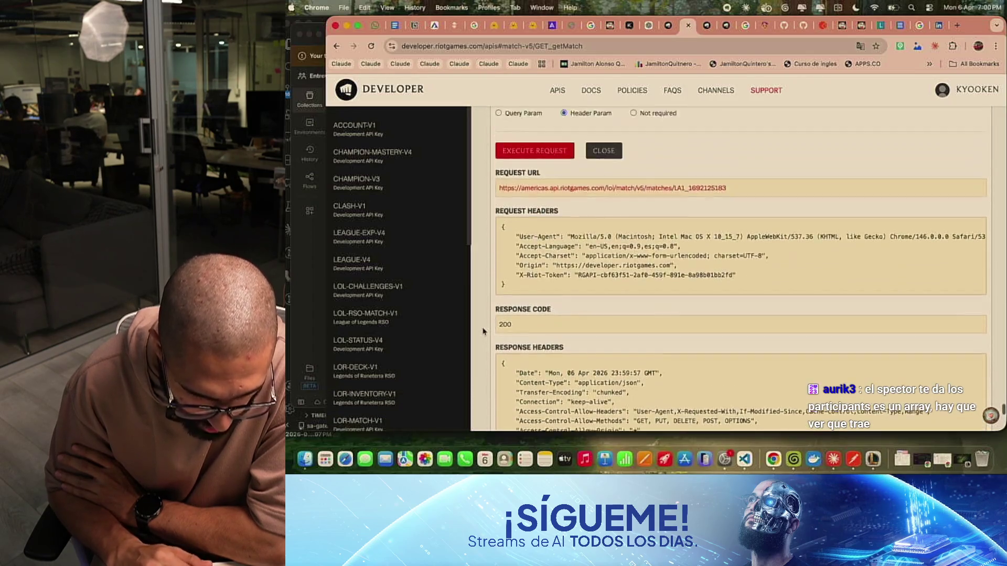
scroll(483, 331, "down", 3)
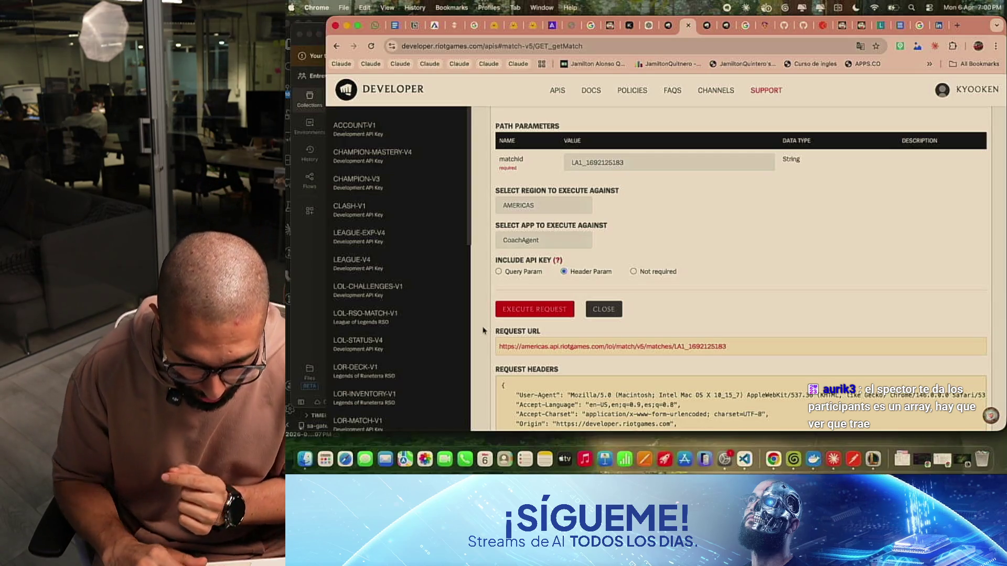
- Show the CoachAgent app's APIs page listing MATCH-V5 and LOL-CHALLENGES-V1 rate limits
left_click(667, 25)
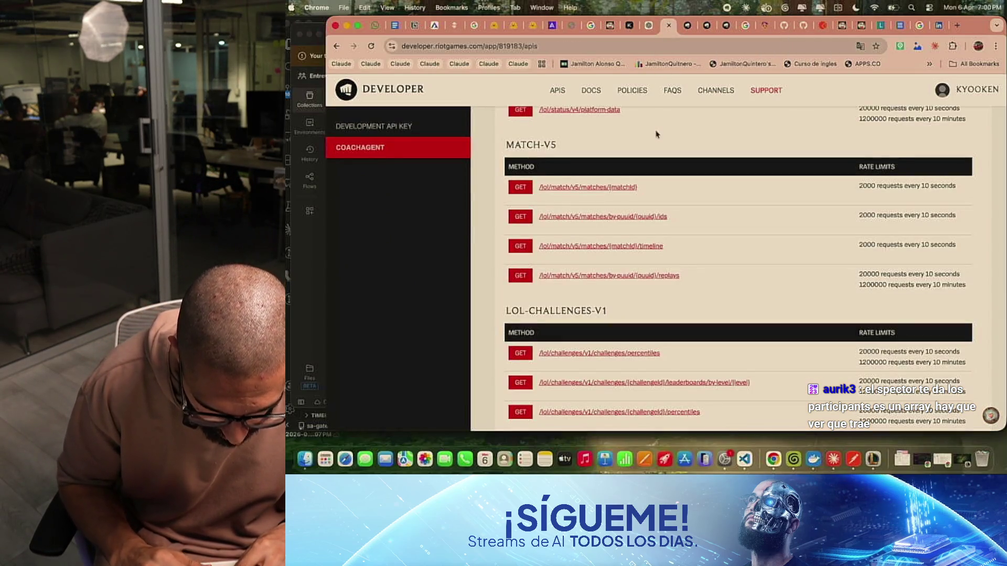
left_click(688, 25)
scroll(648, 198, "down", 15)
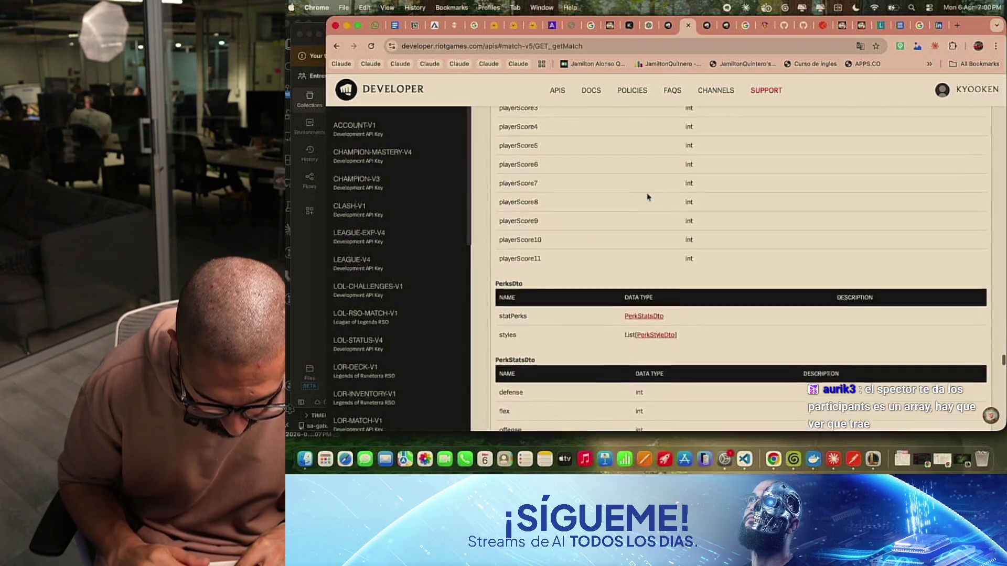
scroll(647, 197, "up", 20)
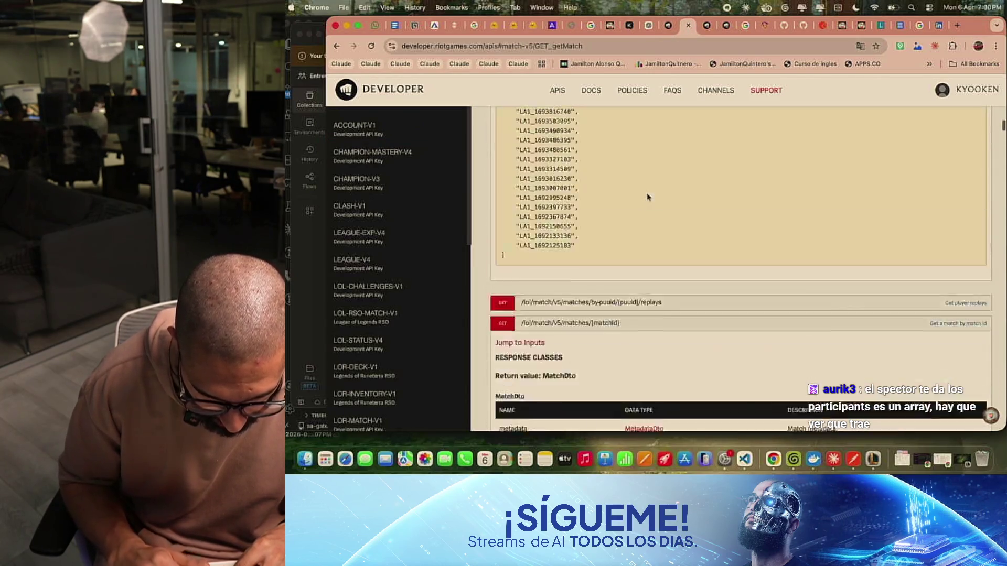
scroll(647, 195, "up", 10)
scroll(577, 262, "down", 5)
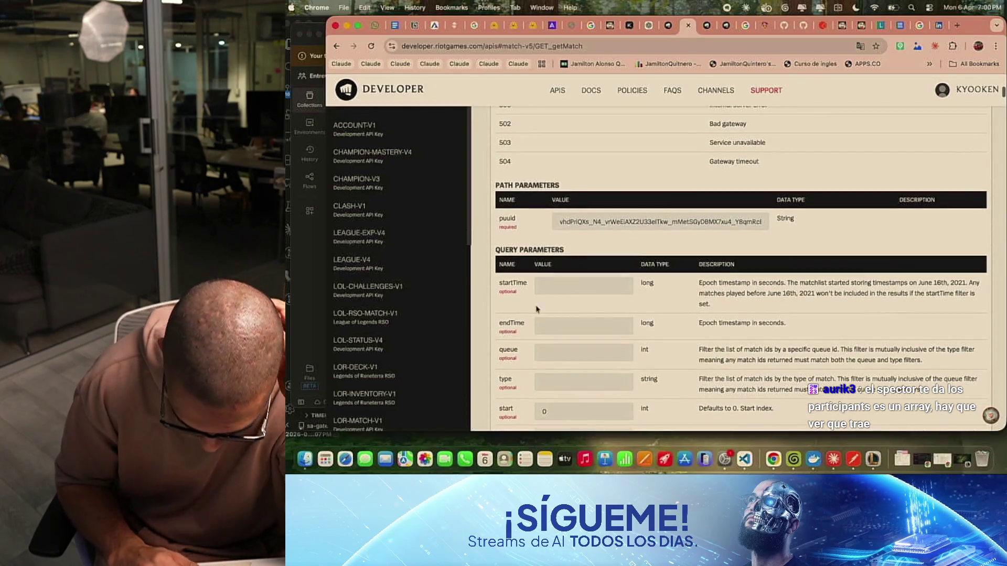
scroll(486, 332, "down", 15)
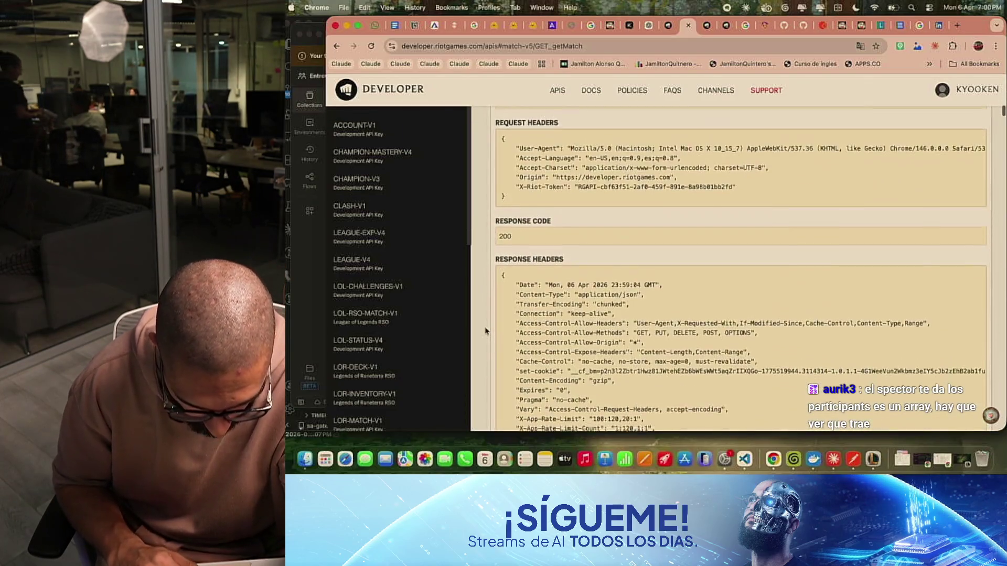
scroll(485, 332, "down", 10)
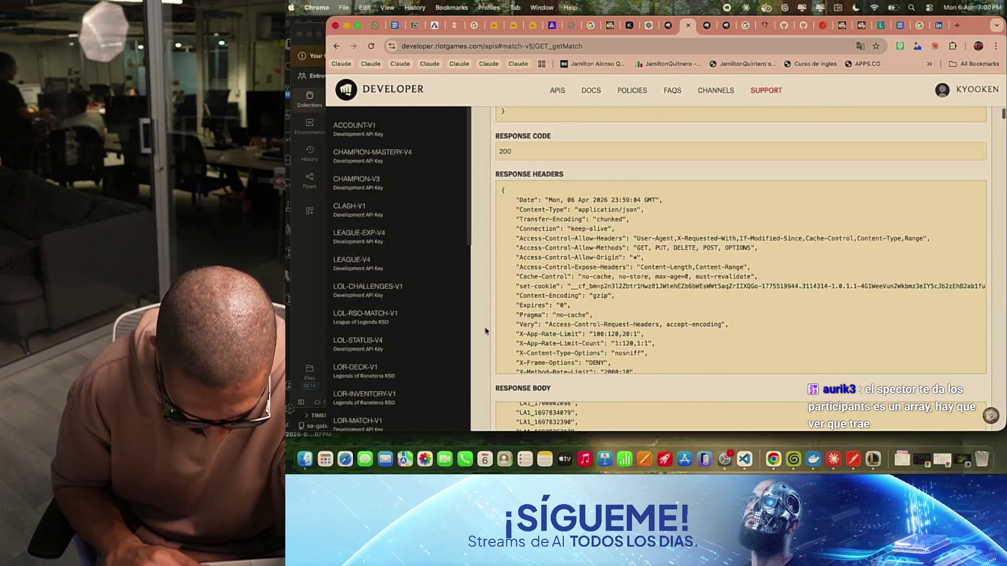
mouse_move(590, 85)
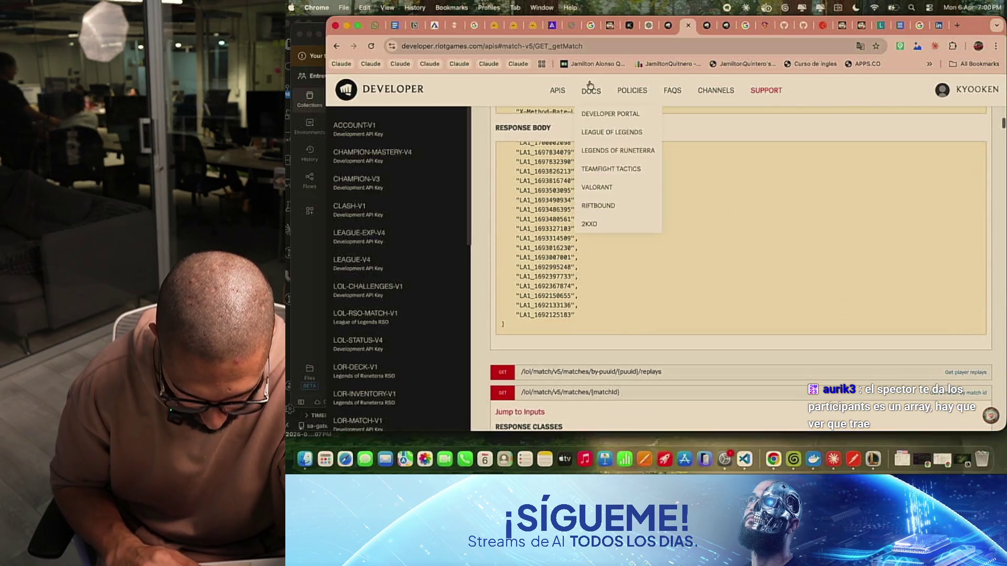
left_click(668, 25)
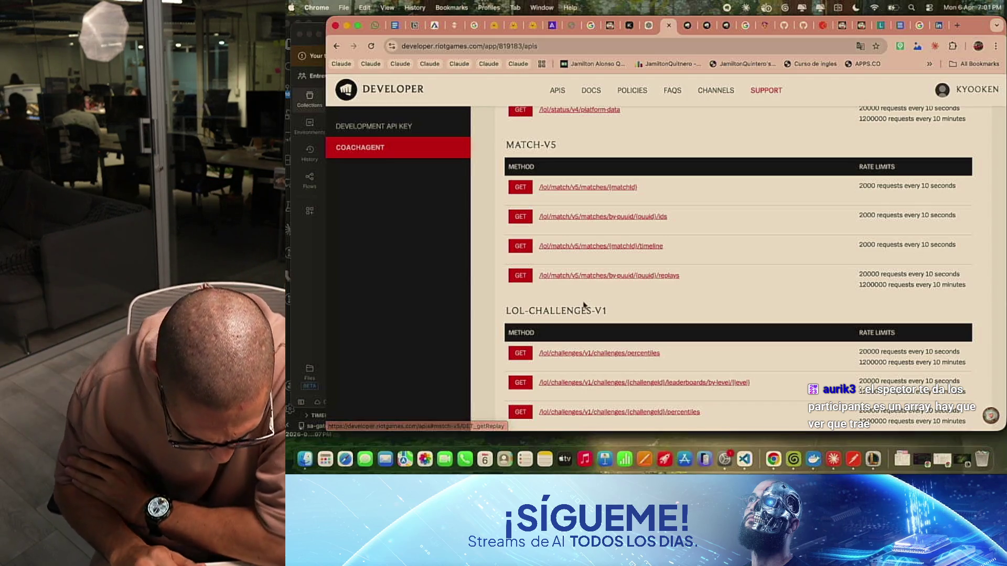
scroll(486, 322, "down", 3)
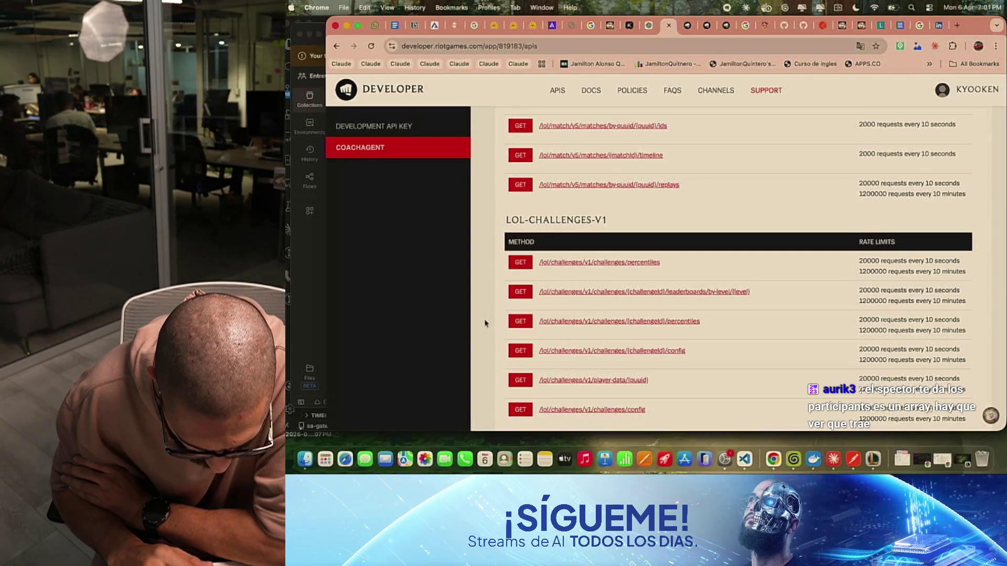
- Open the challenges percentiles endpoint docs in a new tab
right_click(641, 266)
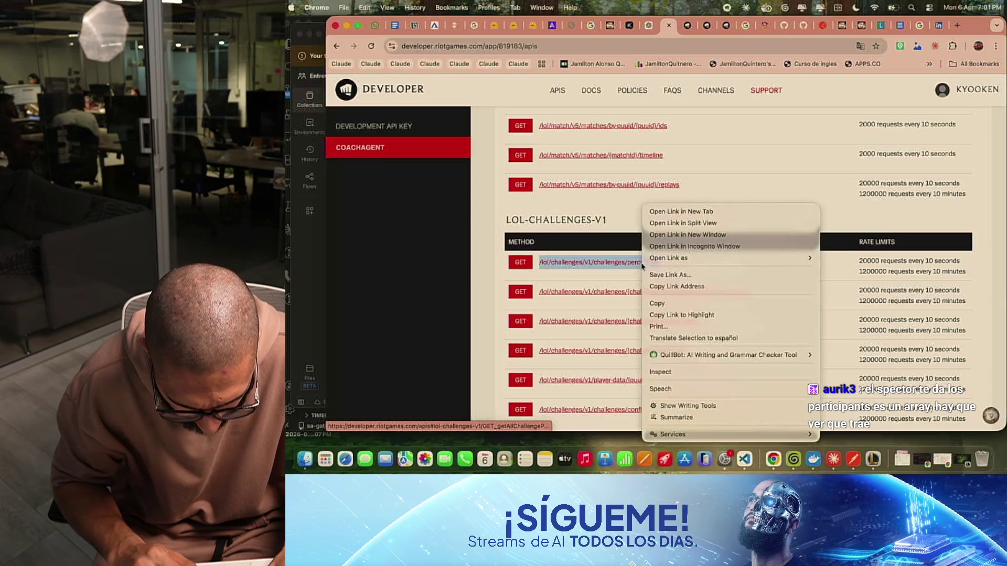
left_click(528, 276)
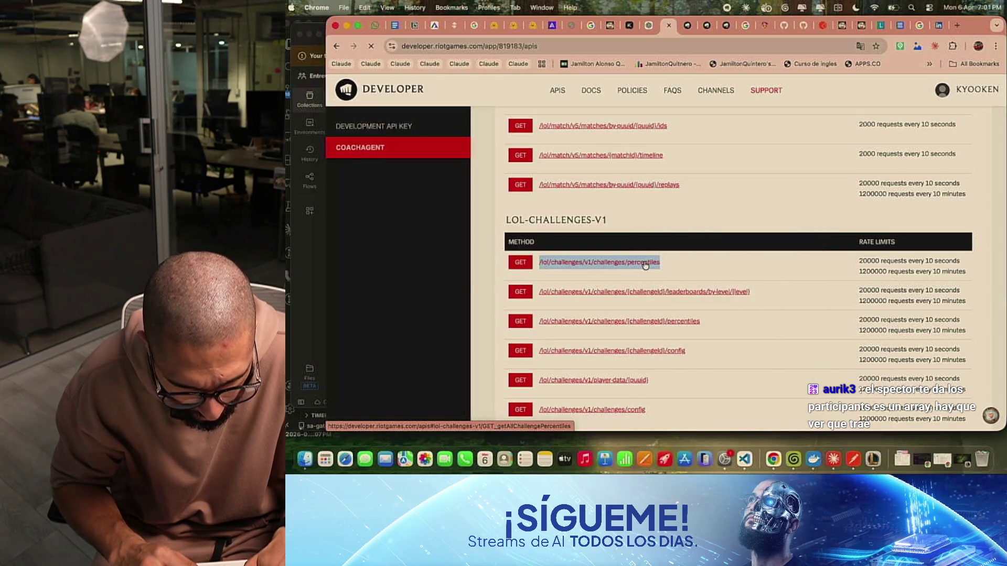
left_click(646, 265)
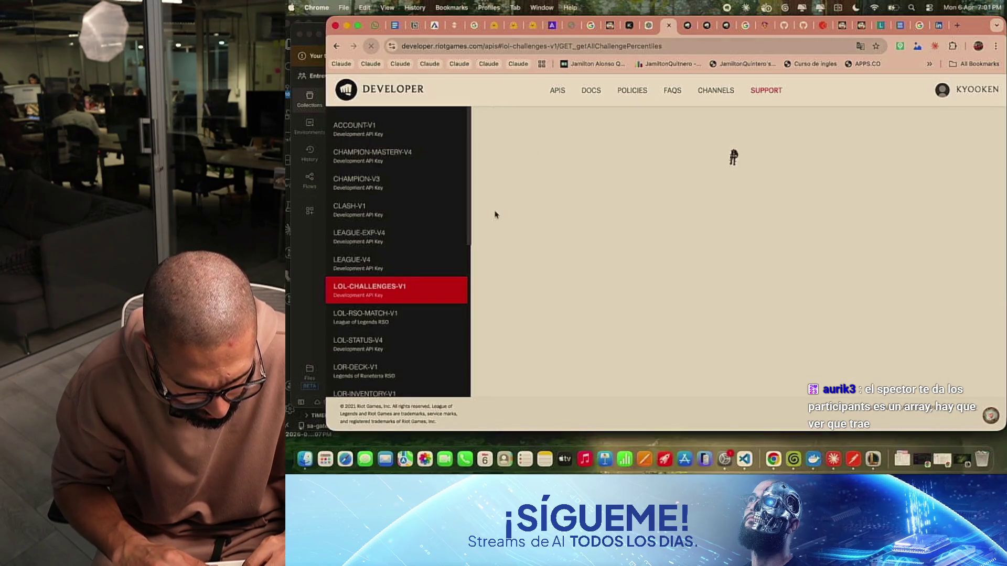
key("super+bracketleft")
right_click(623, 262)
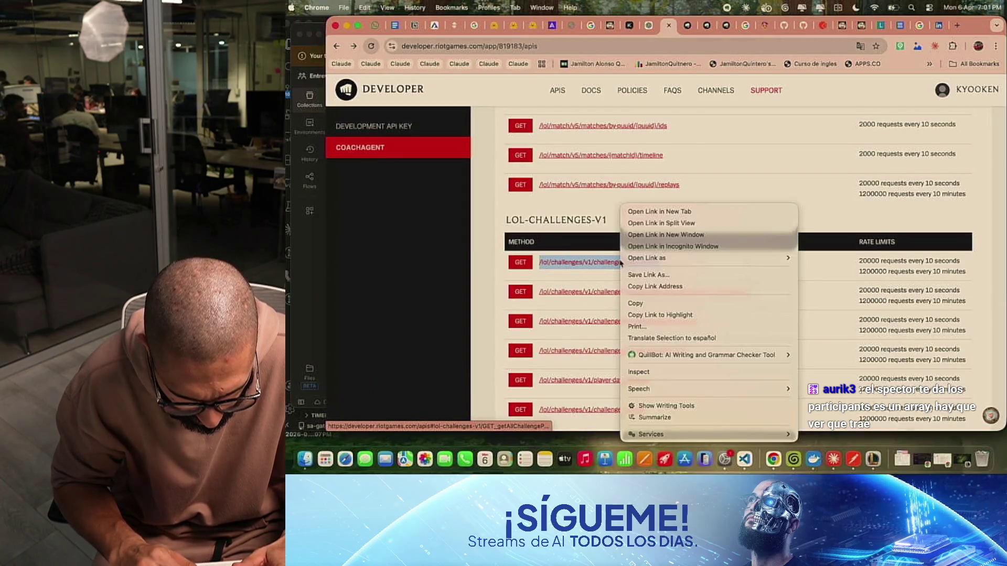
left_click(659, 212)
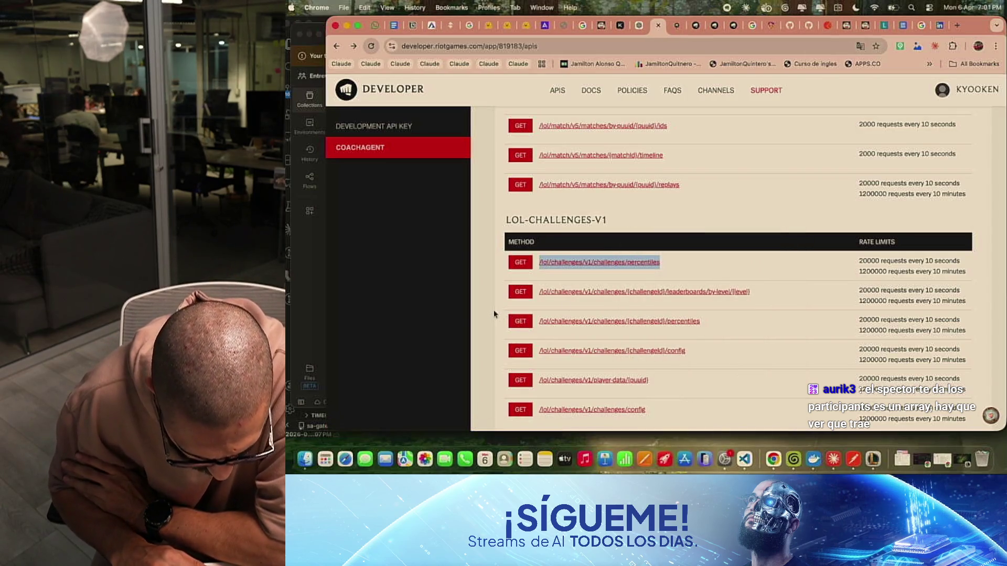
scroll(495, 314, "down", 1)
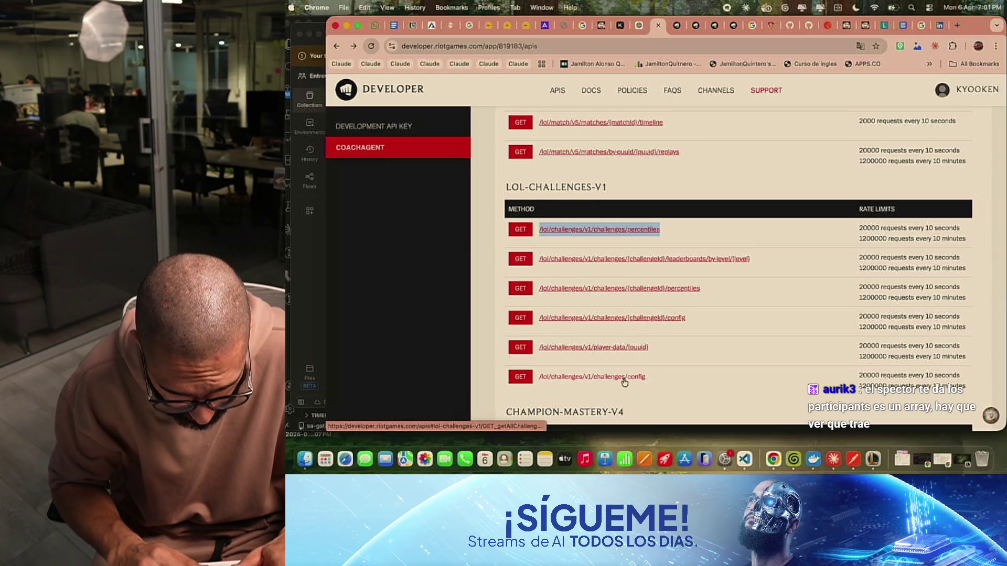
- Open the player-data endpoint docs in a new tab and return to the match-v5 getMatch tab
right_click(635, 353)
left_click(653, 210)
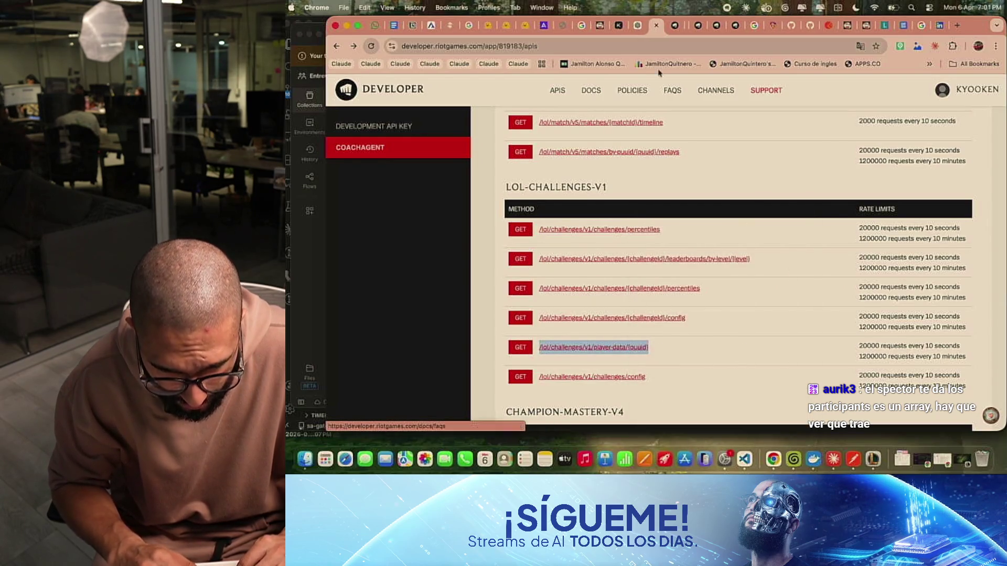
left_click(706, 25)
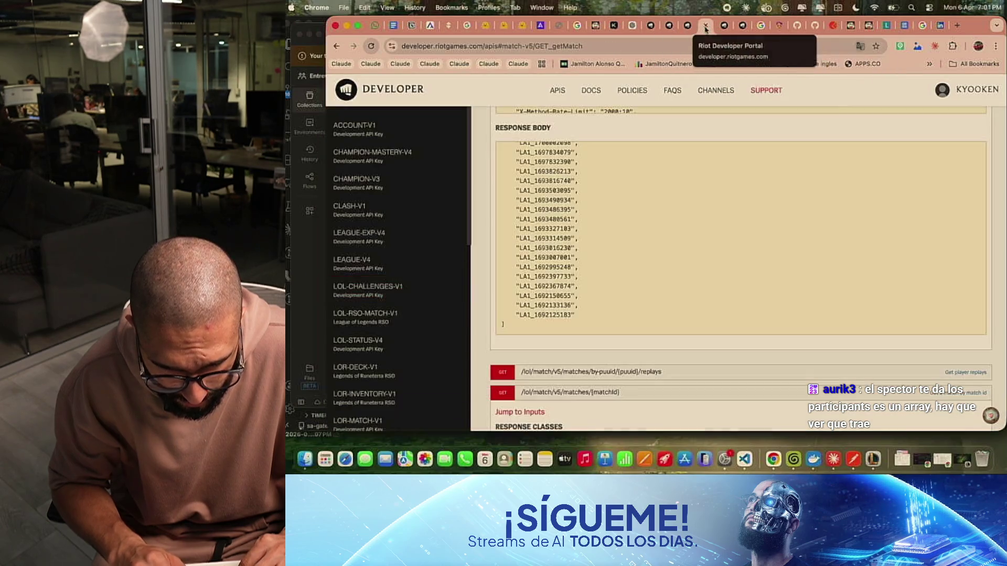
- Scroll up to Path Parameters and select the player's full puuid value
scroll(601, 245, "up", 10)
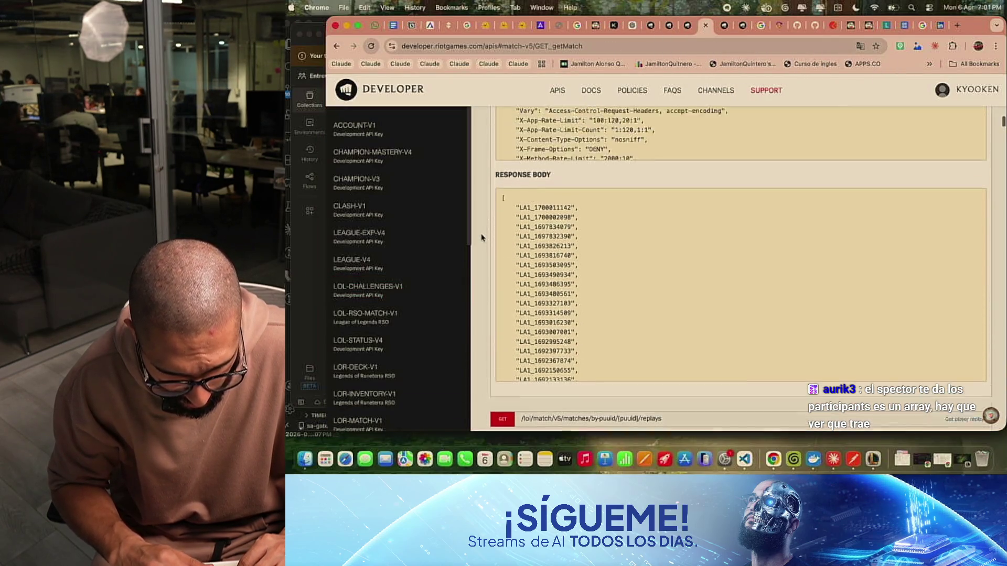
scroll(482, 237, "up", 5)
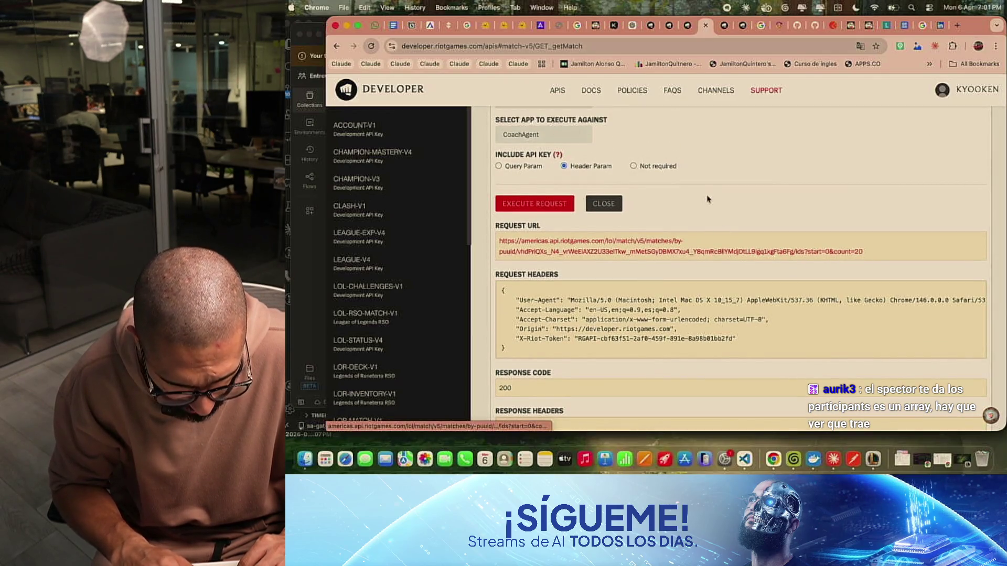
scroll(706, 220, "up", 10)
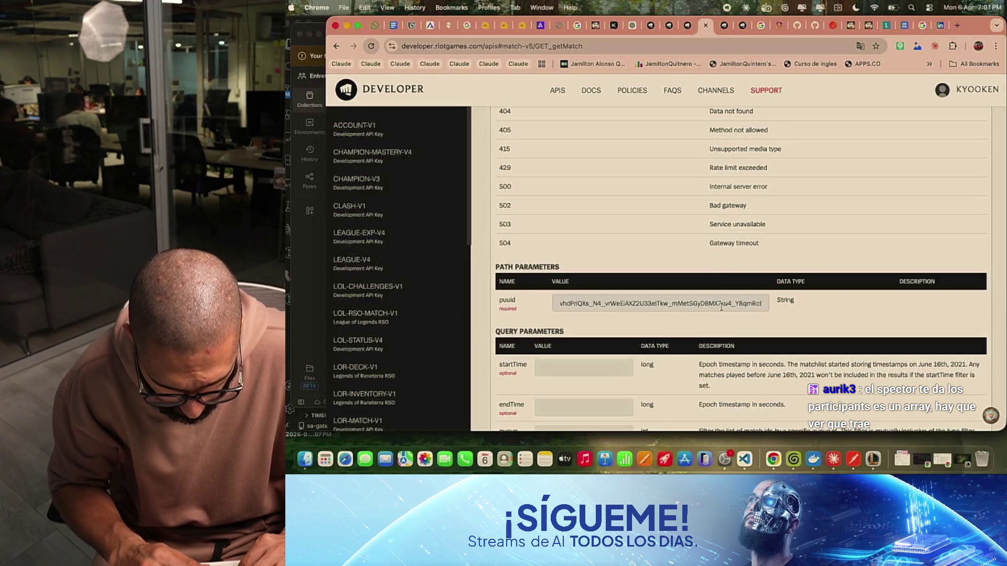
triple_click(722, 307)
- Run the challenges player-data request with the saved puuid under the CoachAgent app
left_click(687, 25)
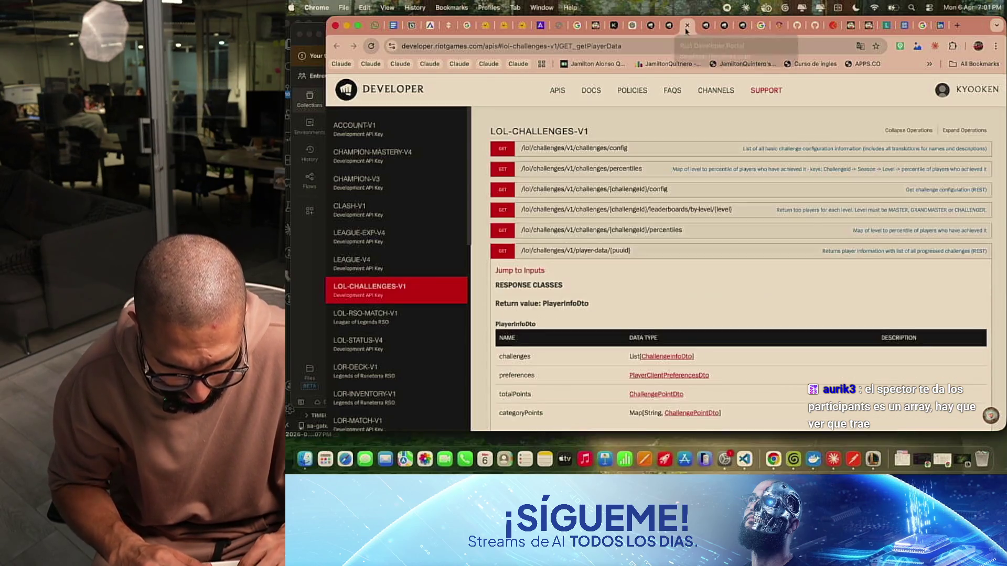
scroll(486, 318, "down", 10)
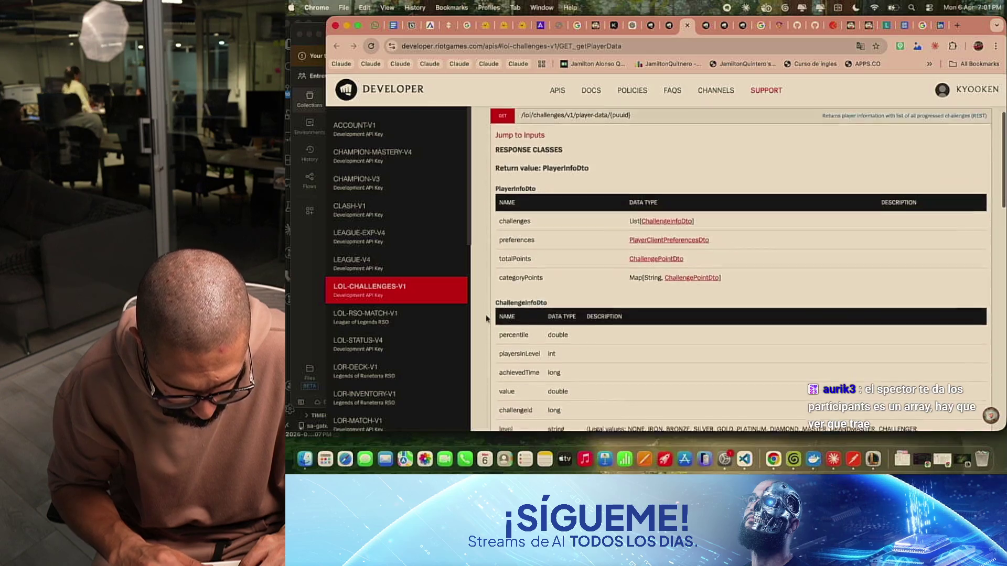
scroll(490, 320, "down", 8)
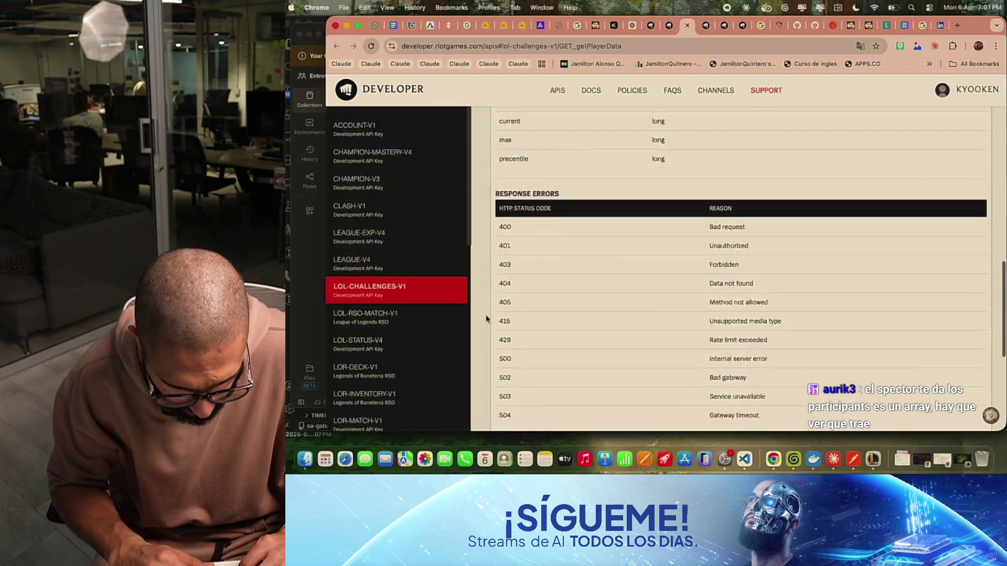
left_click(581, 205)
left_click(650, 232)
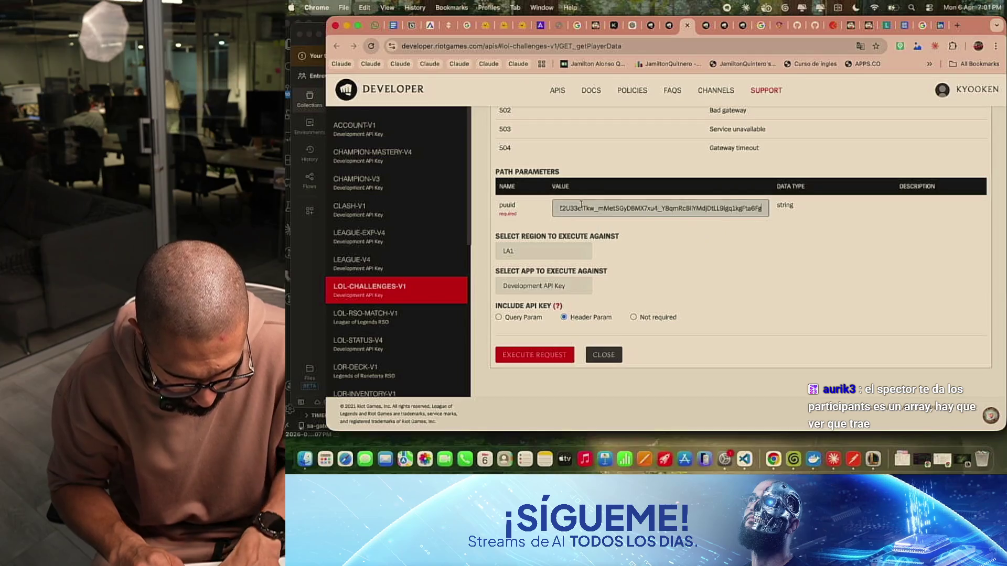
left_click(543, 286)
left_click(540, 292)
left_click(536, 355)
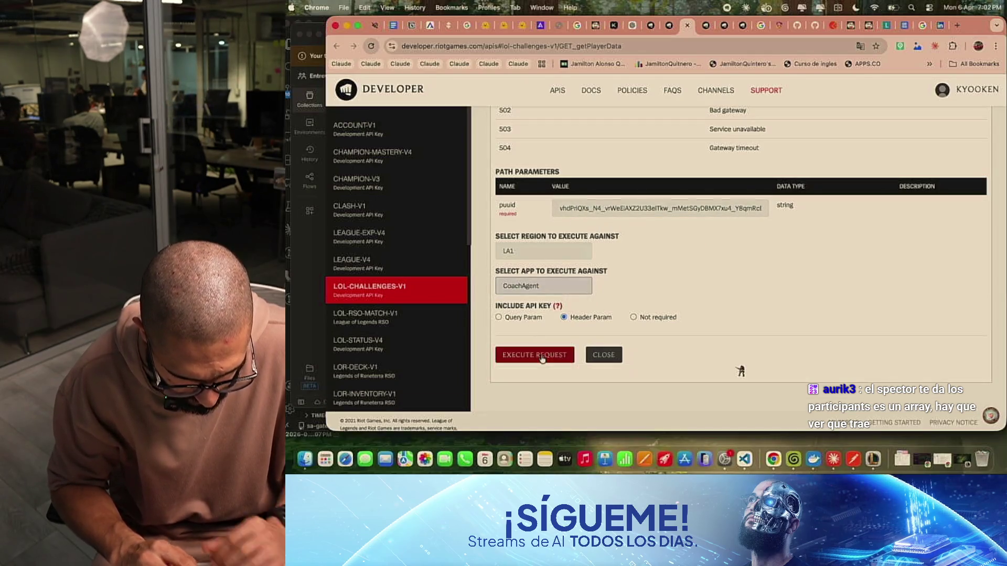
- Scroll through the response's categoryPoints levels and challenges array
scroll(577, 362, "down", 2)
scroll(489, 362, "down", 10)
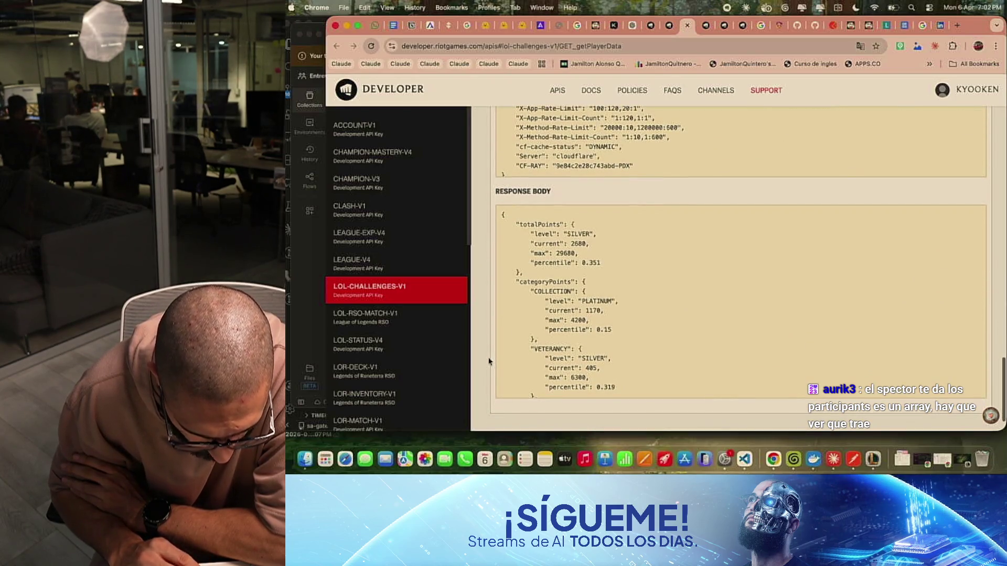
scroll(662, 303, "down", 3)
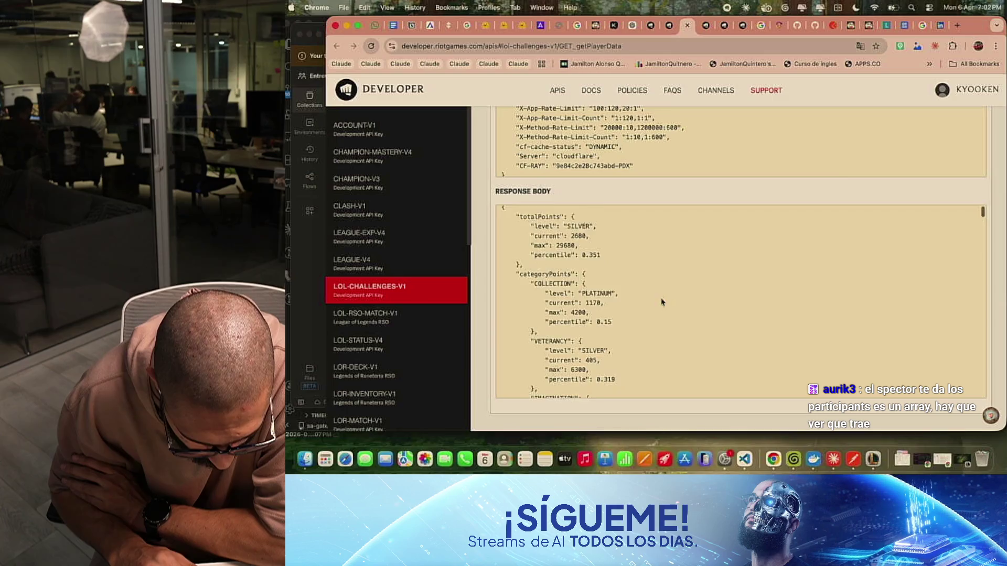
scroll(662, 302, "down", 2)
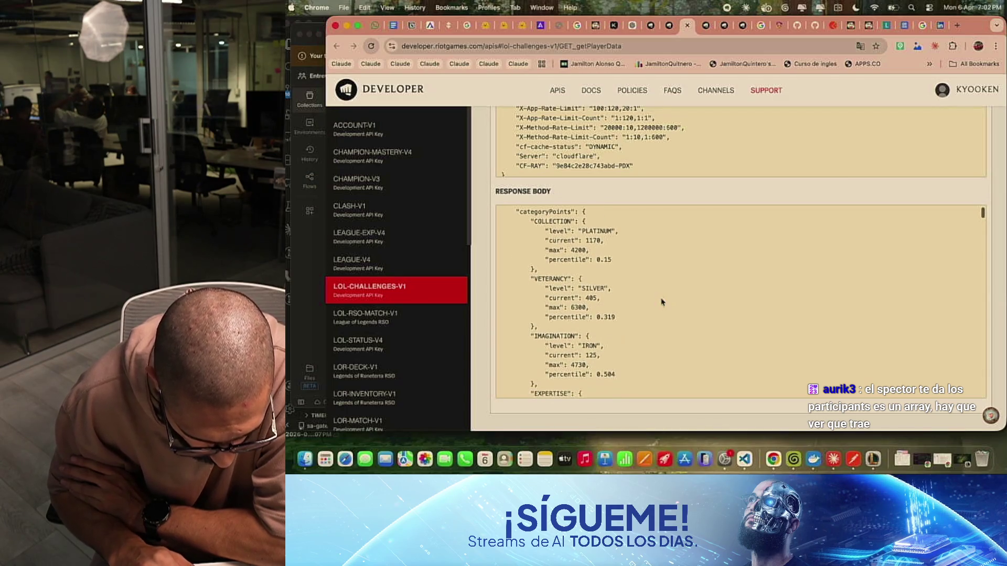
scroll(661, 302, "down", 6)
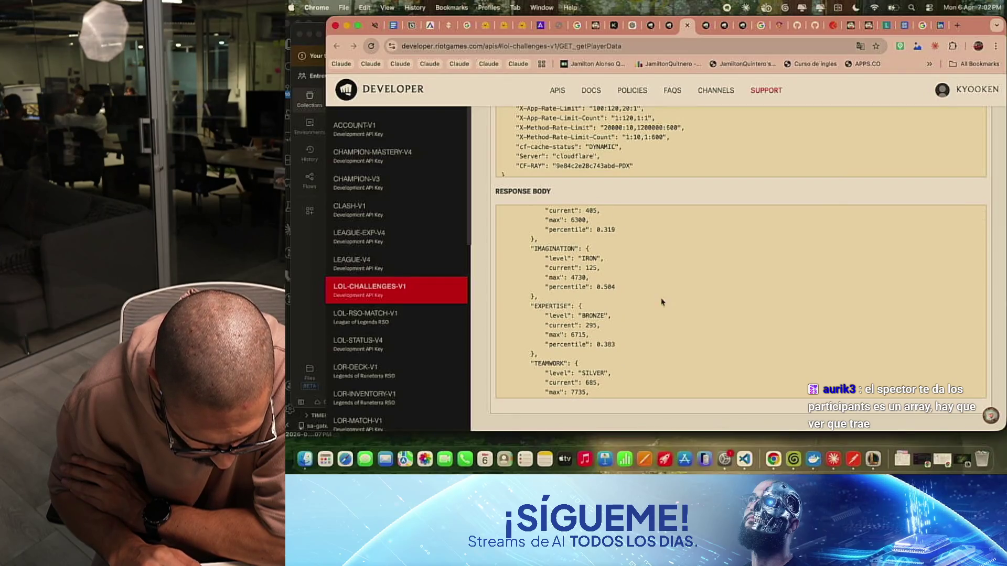
scroll(662, 302, "down", 3)
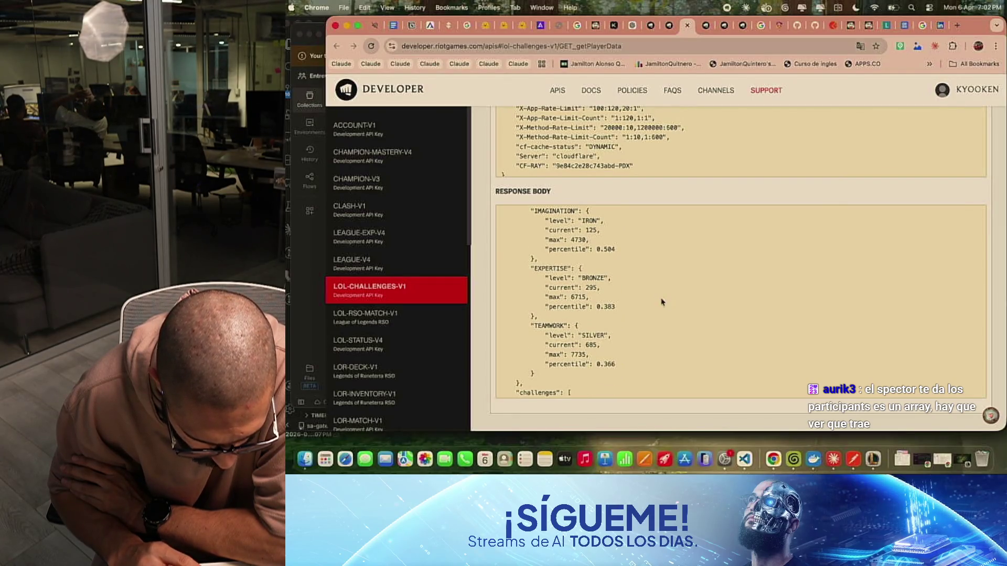
scroll(662, 303, "down", 12)
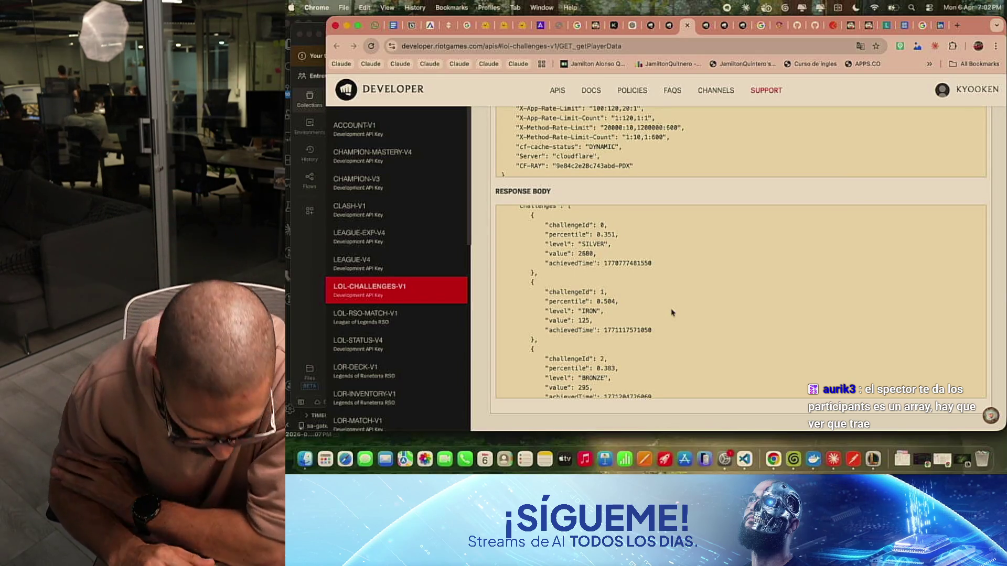
- Review the challenges entries' challengeId, percentile, level and value, then scroll back toward the Request URL
scroll(672, 312, "down", 15)
scroll(672, 313, "down", 15)
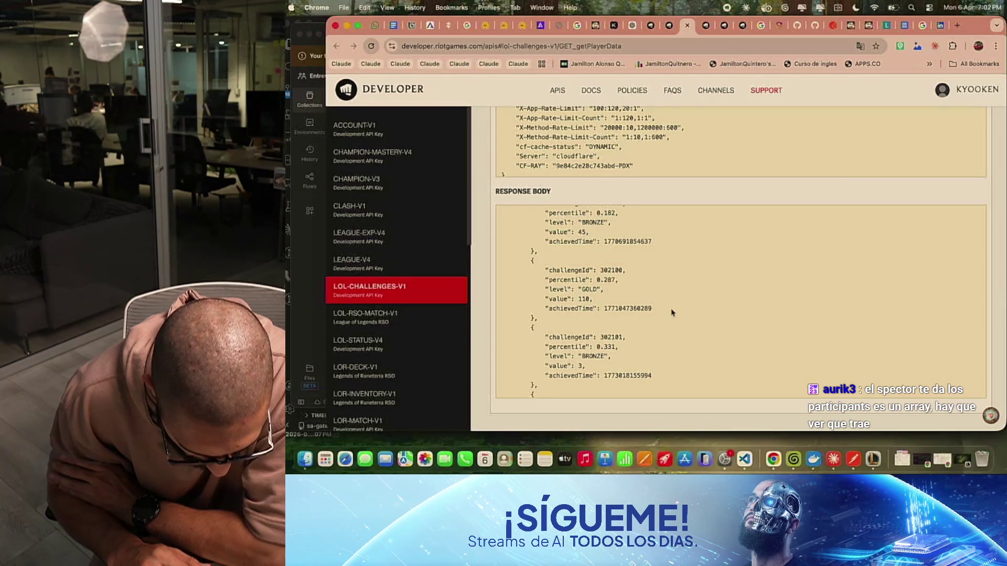
scroll(671, 312, "down", 15)
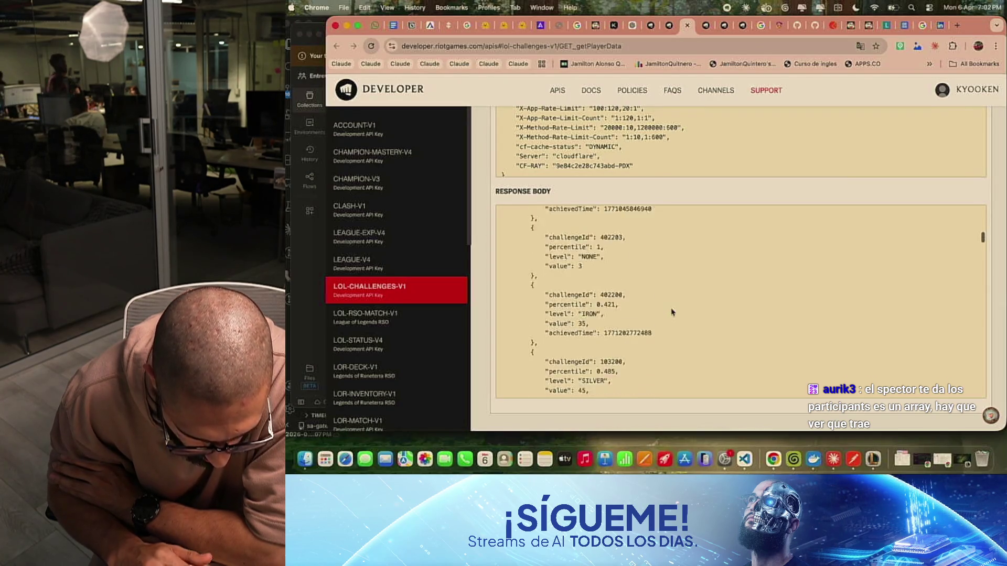
scroll(672, 313, "down", 10)
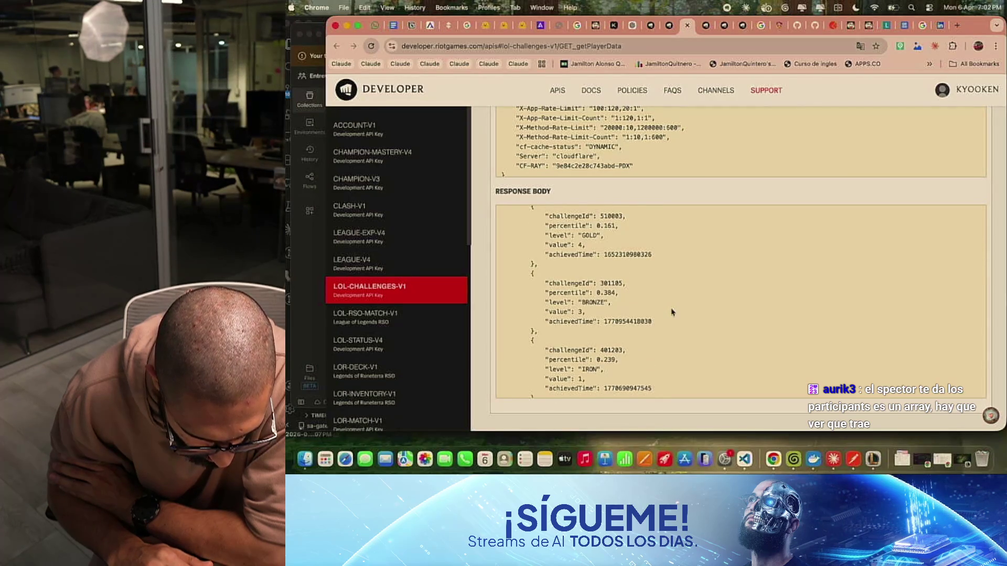
scroll(672, 313, "down", 10)
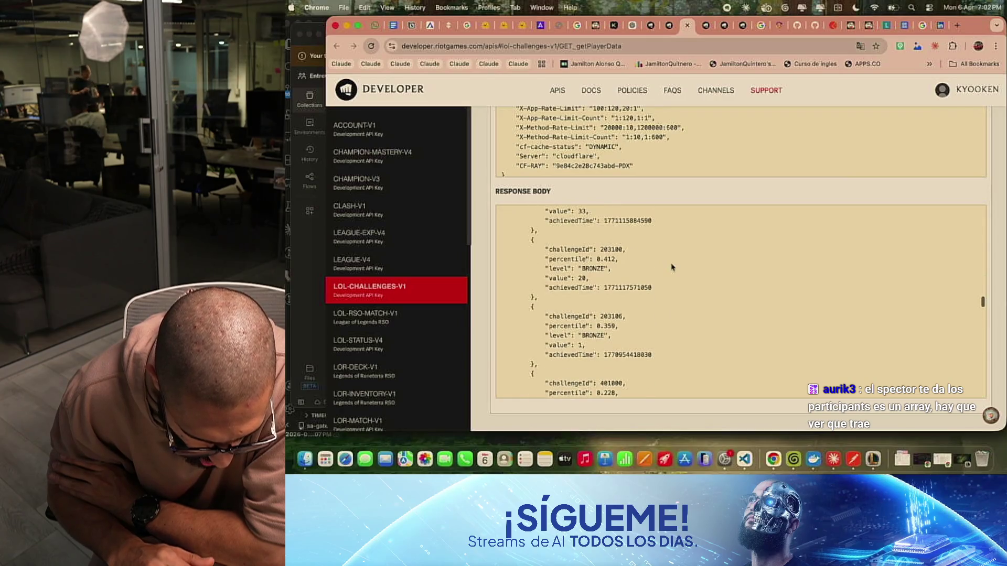
scroll(691, 312, "down", 10)
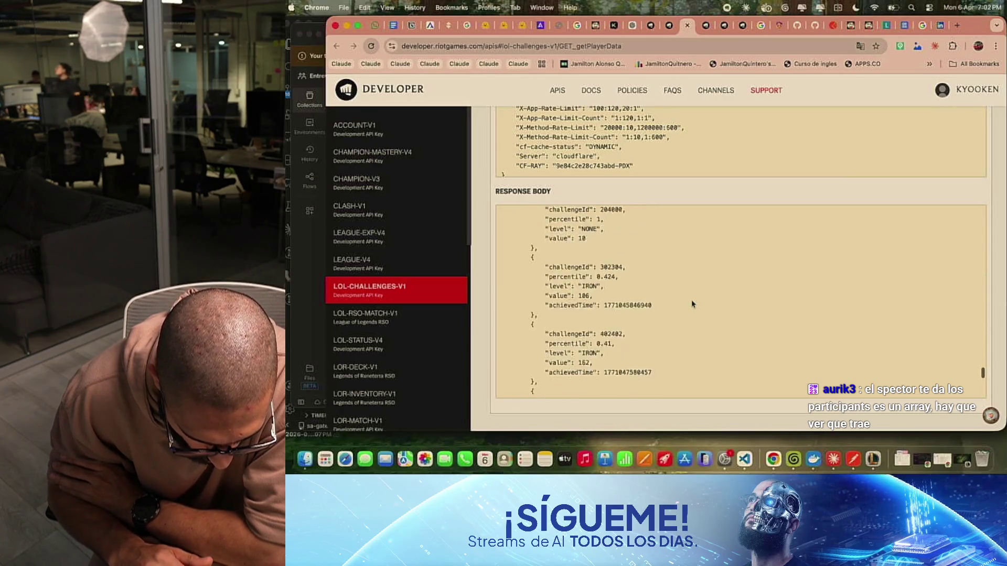
scroll(692, 304, "down", 10)
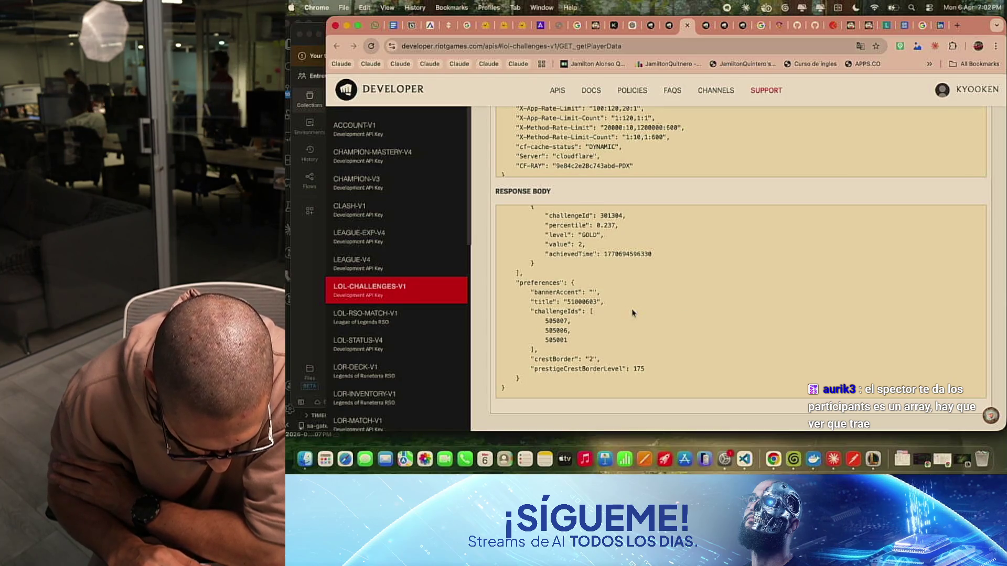
scroll(632, 313, "up", 5)
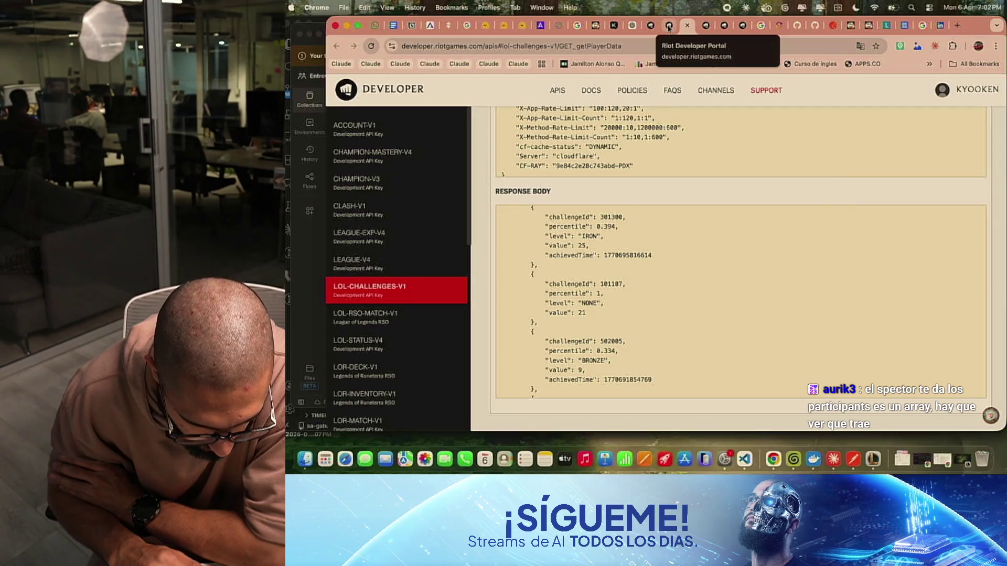
scroll(663, 250, "down", 5)
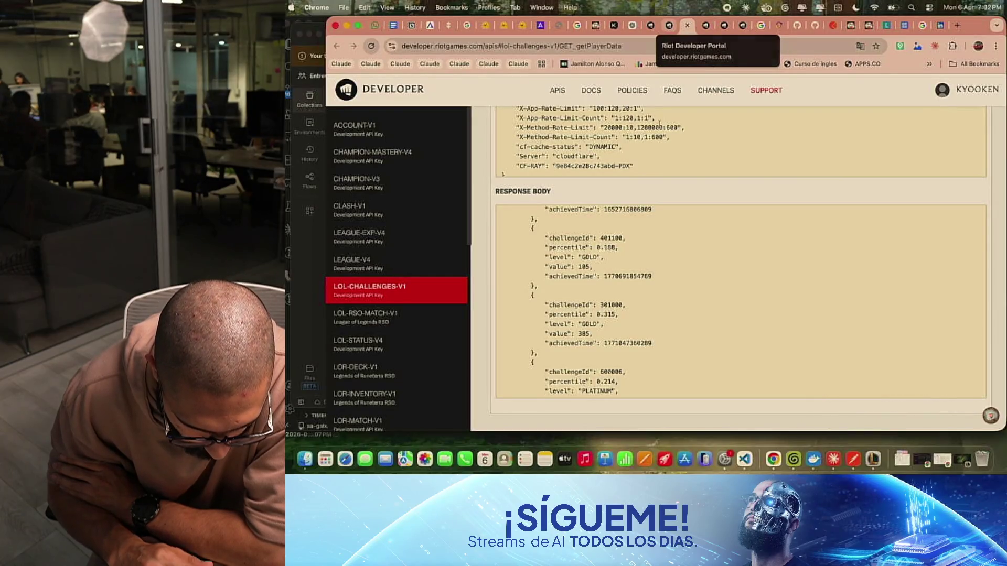
scroll(666, 277, "down", 10)
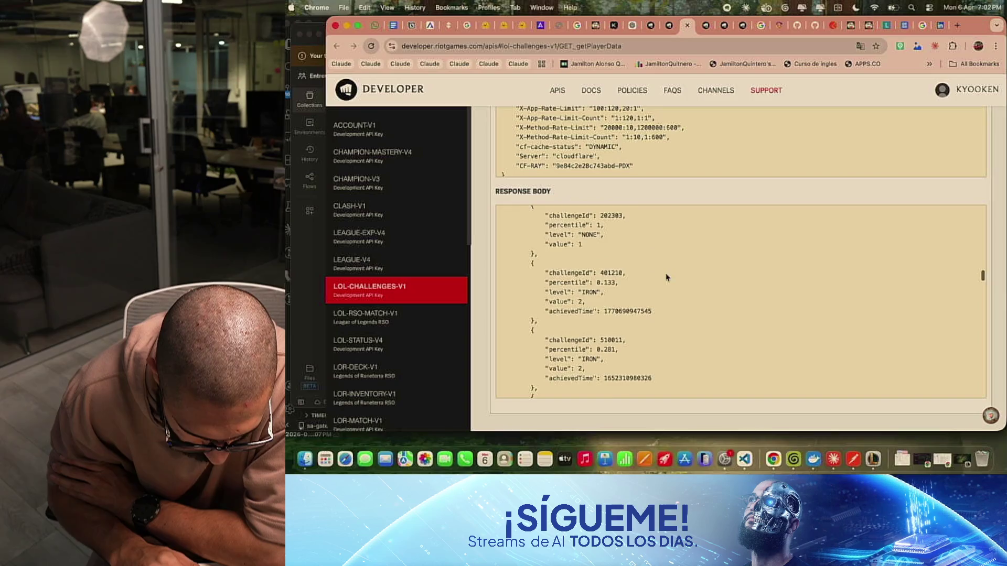
scroll(666, 277, "up", 5)
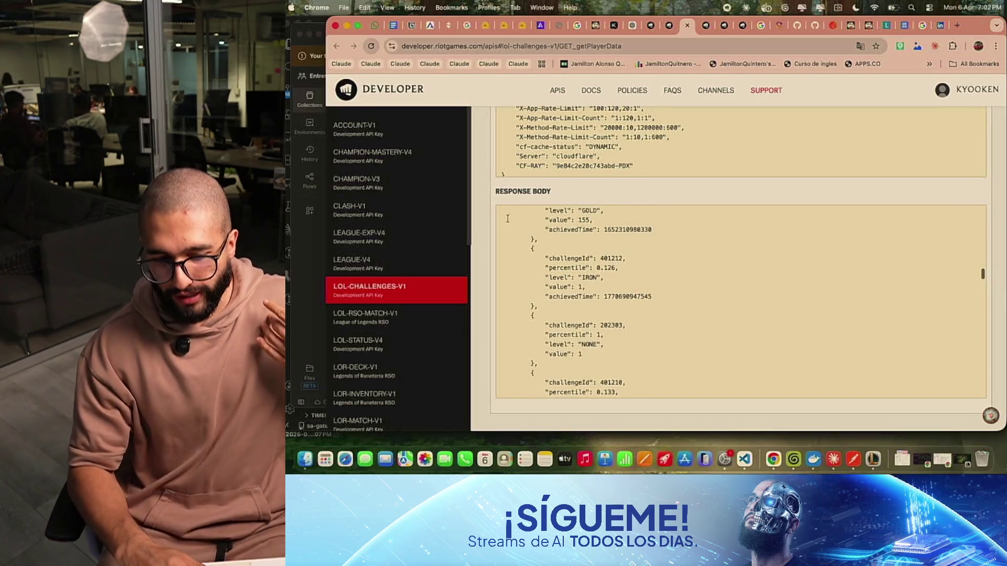
scroll(479, 212, "up", 10)
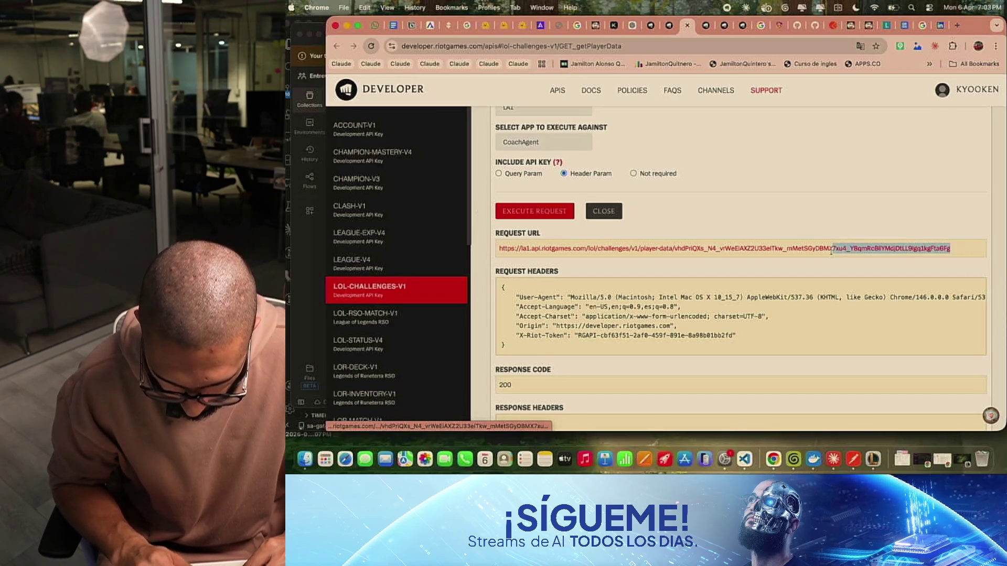
- Copy the player-data request URL onto a new line in the Kimi draft
triple_click(554, 257)
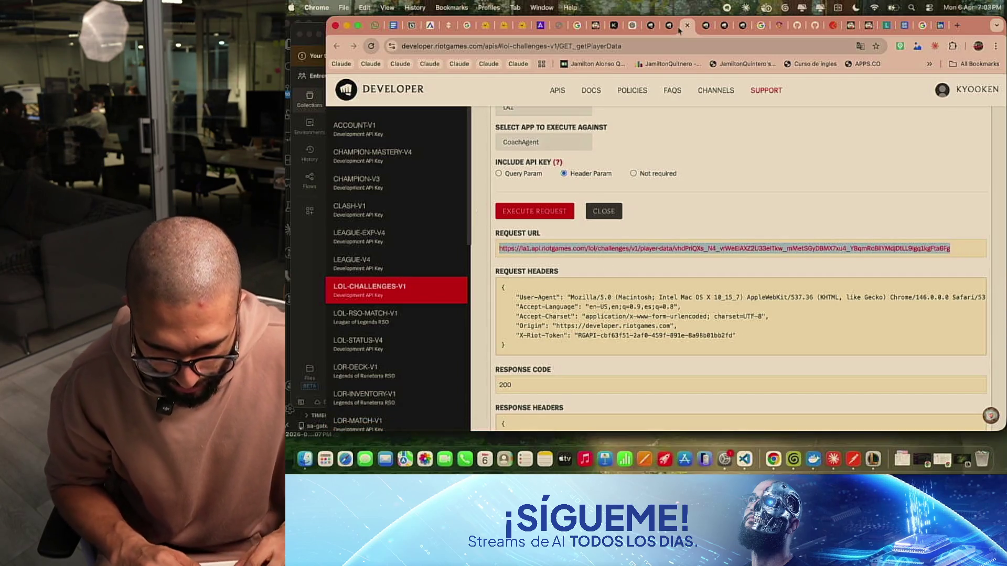
left_click(610, 25)
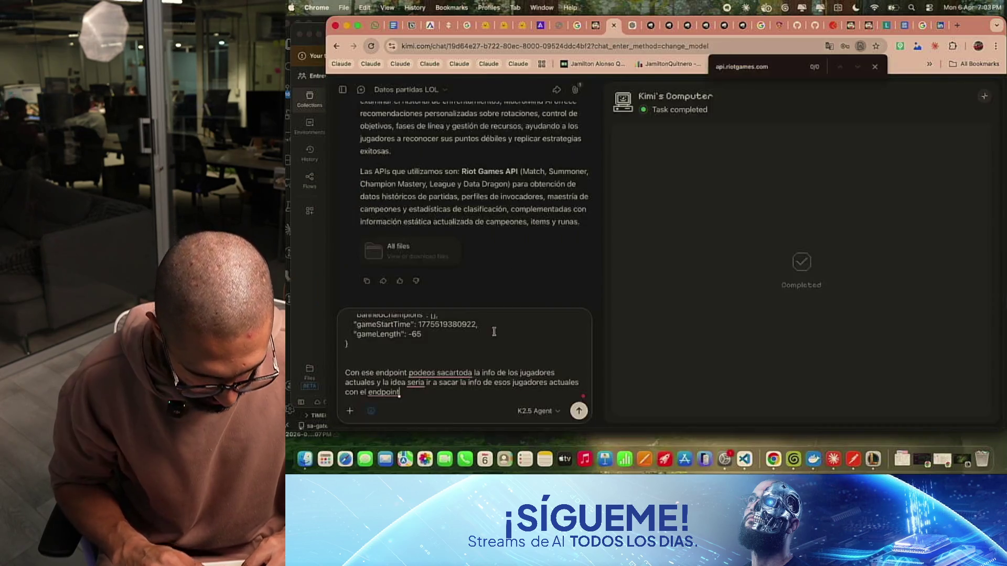
key("shift+Return")
key("shift+Return")
key("shift+Return")
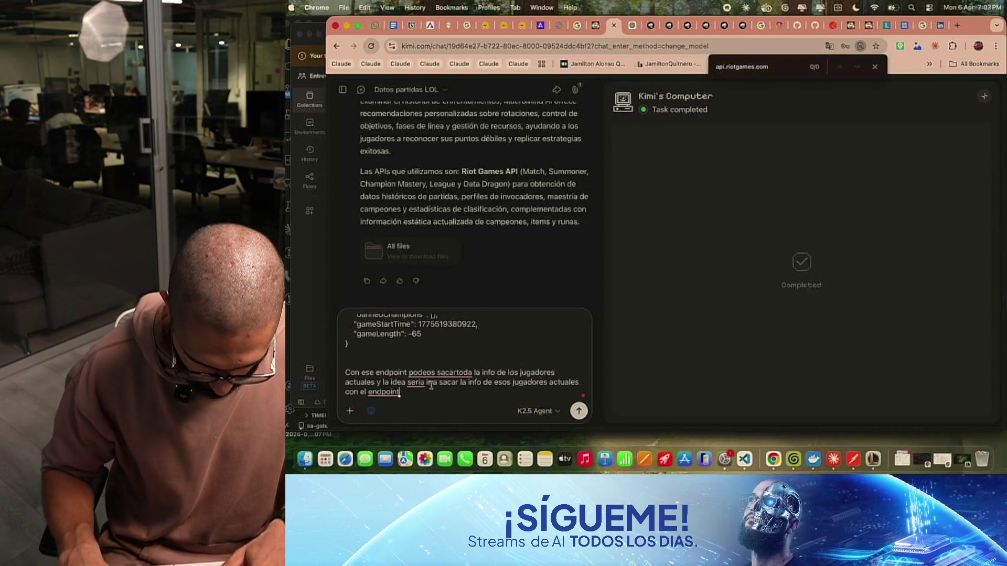
key("super+v")
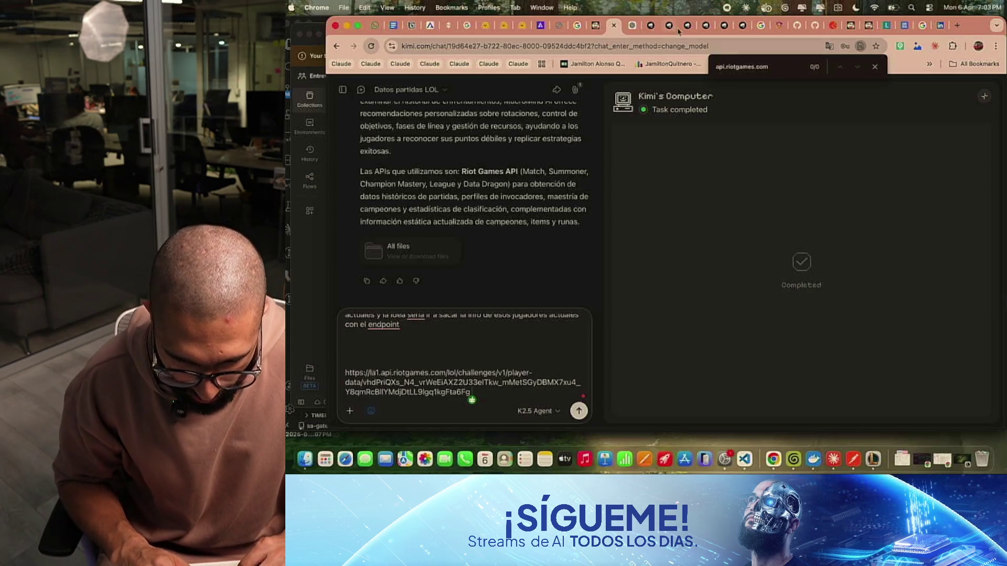
left_click(687, 26)
- Select the entire player-data response JSON, starting from totalPoints
scroll(616, 347, "down", 5)
scroll(614, 349, "down", 3)
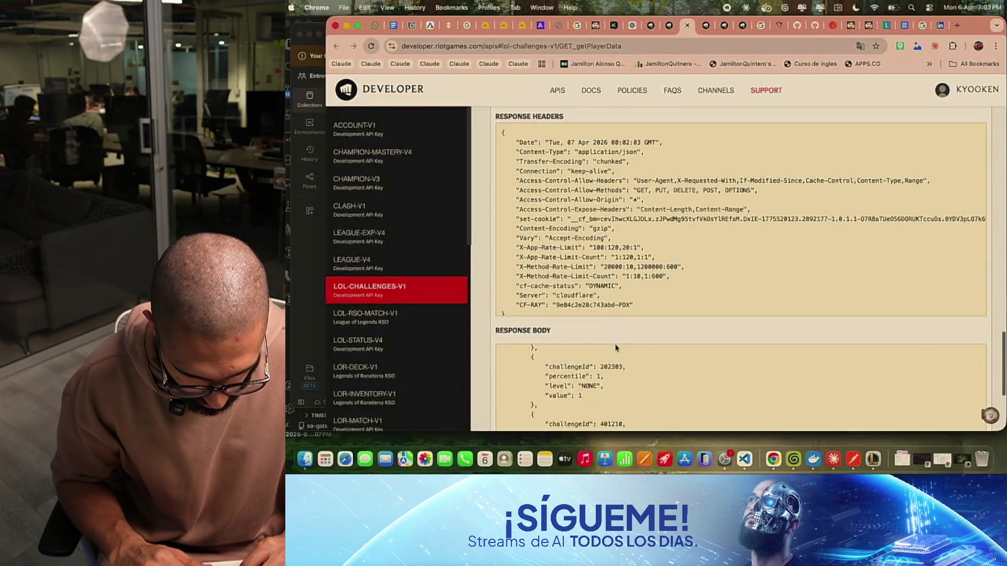
scroll(508, 297, "down", 2)
scroll(508, 298, "down", 10)
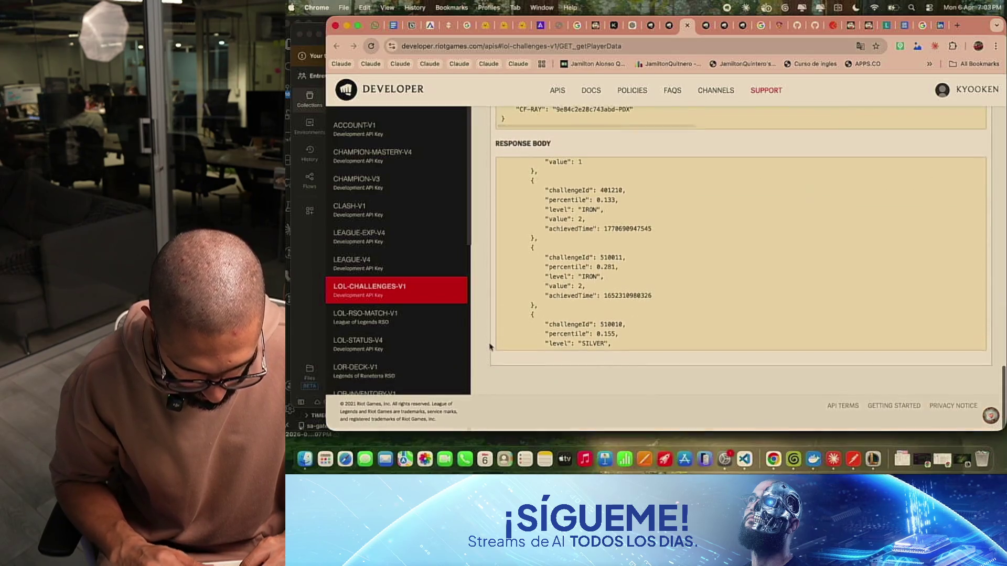
scroll(576, 308, "down", 10)
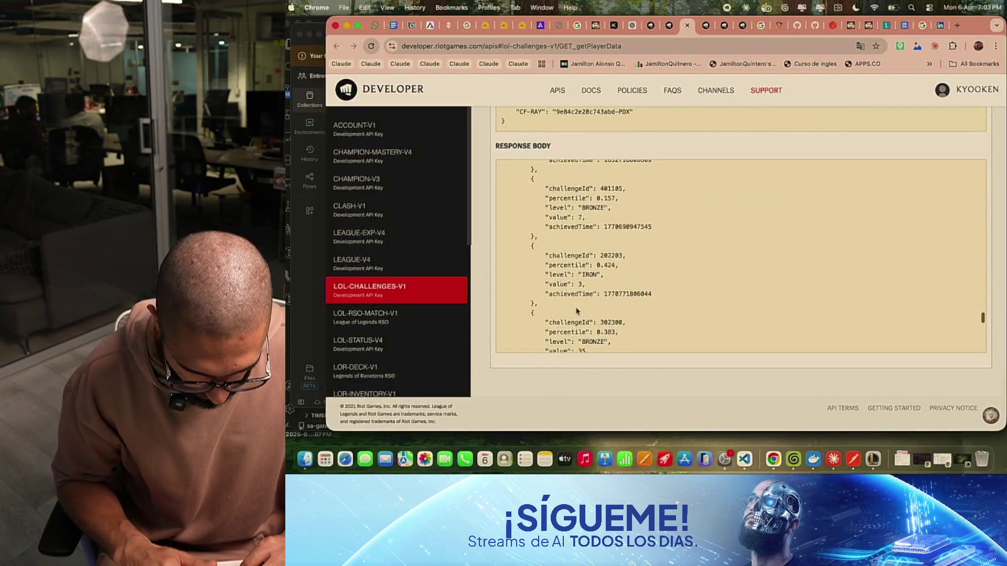
scroll(514, 262, "up", 6)
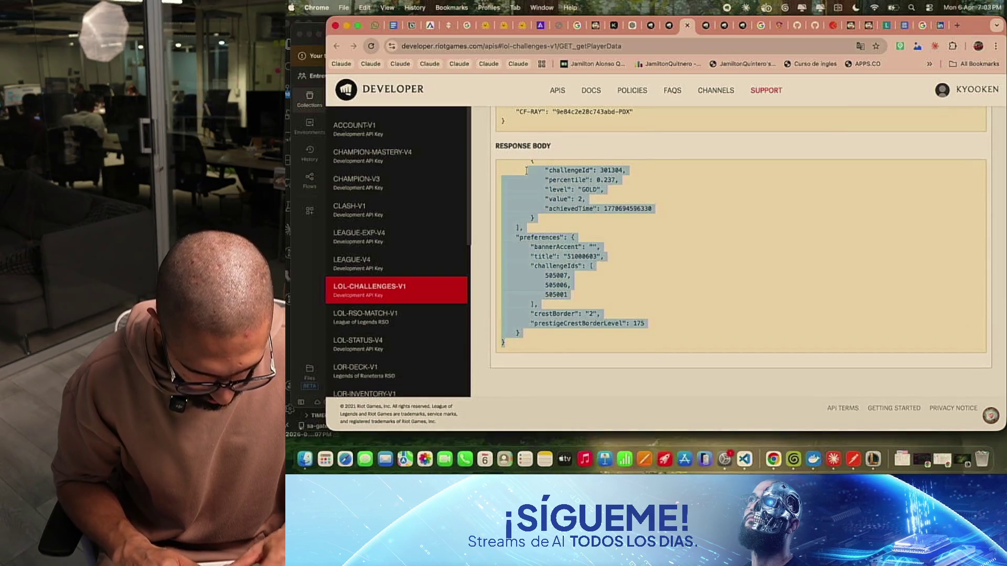
scroll(526, 173, "up", 10)
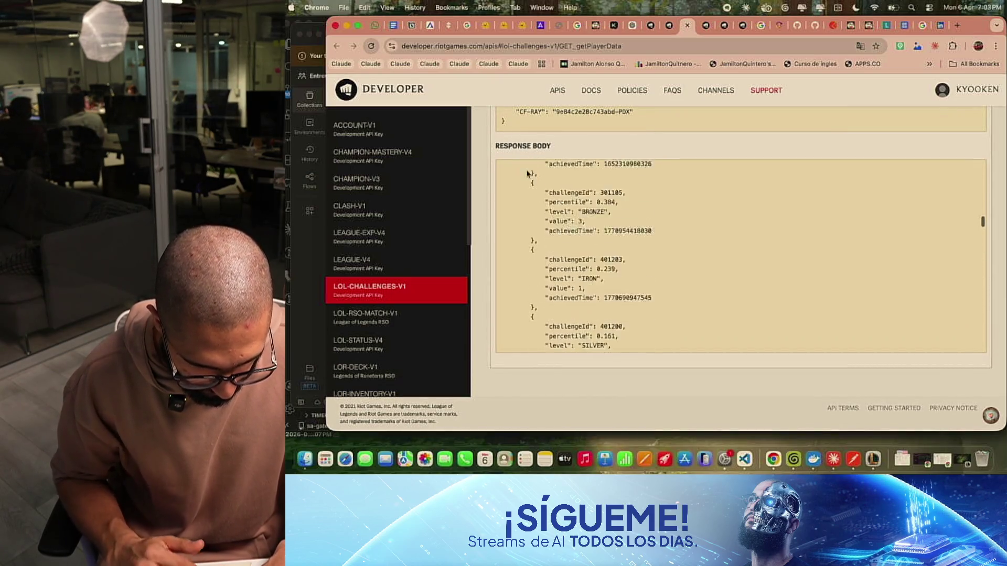
scroll(526, 185, "up", 5)
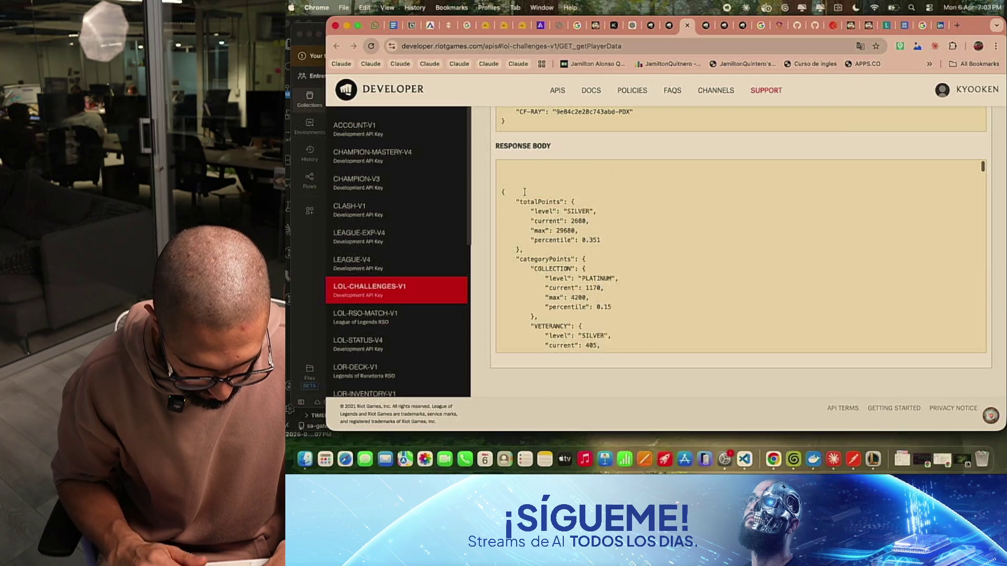
left_click(502, 170)
key("super+a")
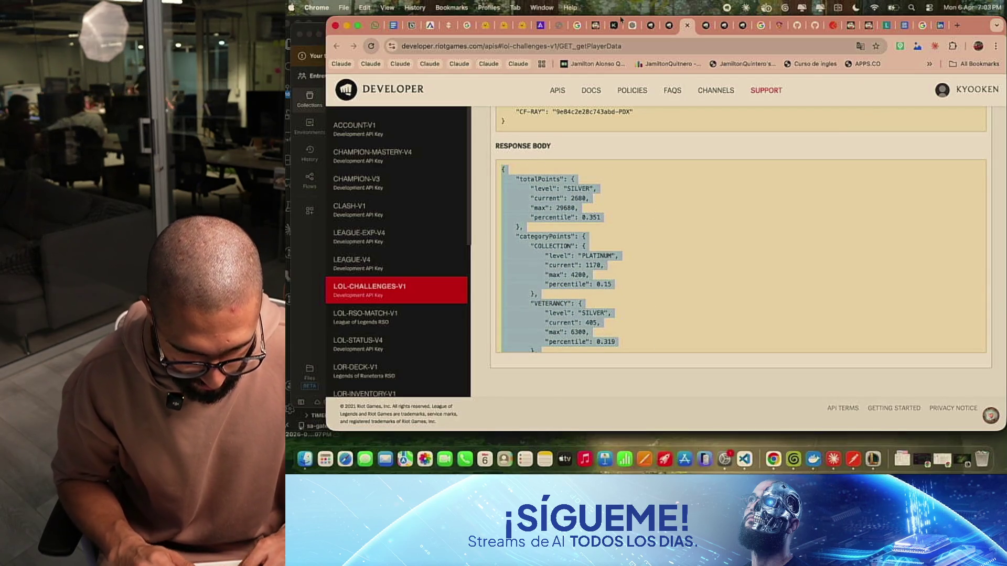
- Paste the player-data response JSON into the Kimi draft
left_click(614, 26)
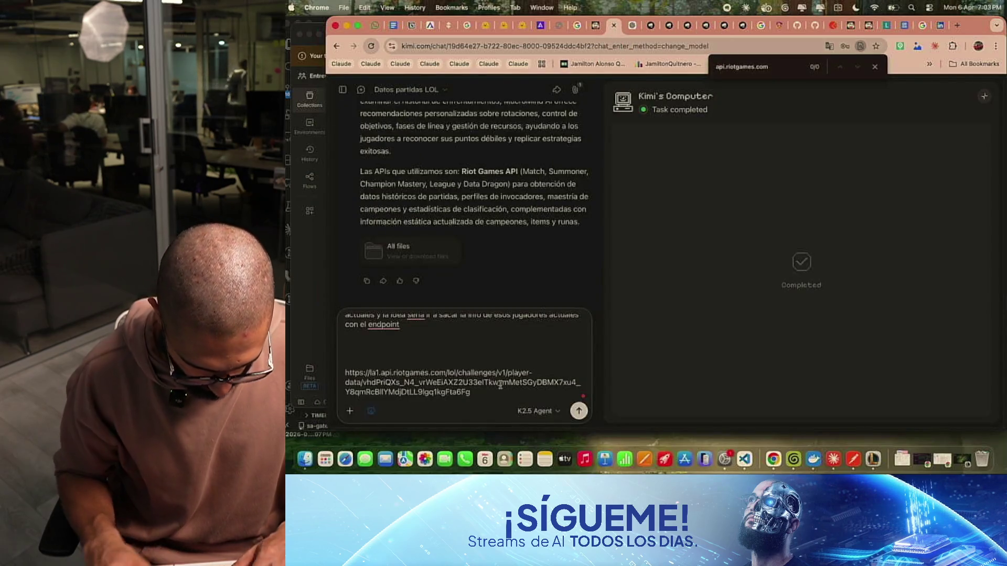
key("super+v")
scroll(500, 369, "up", 10)
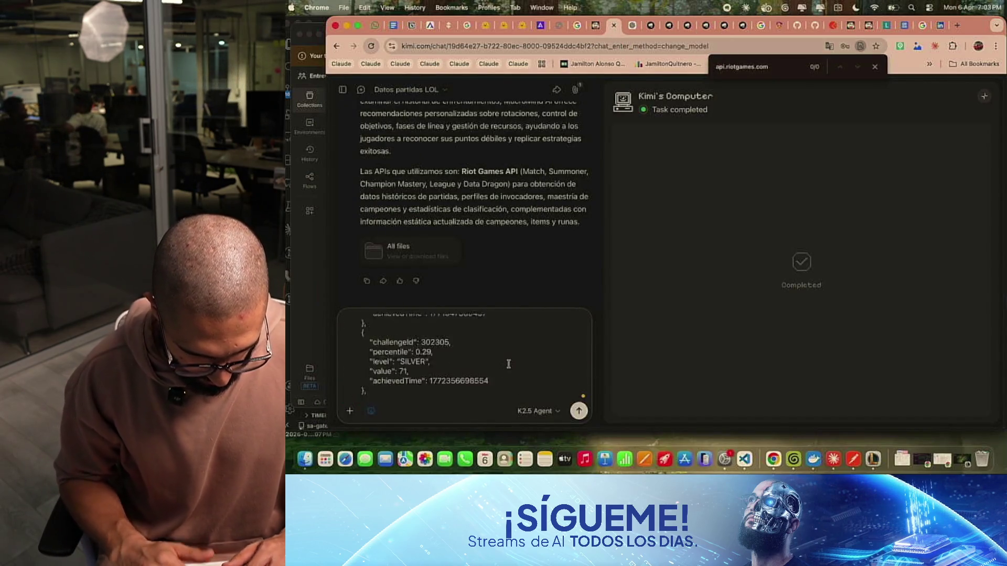
scroll(508, 364, "up", 15)
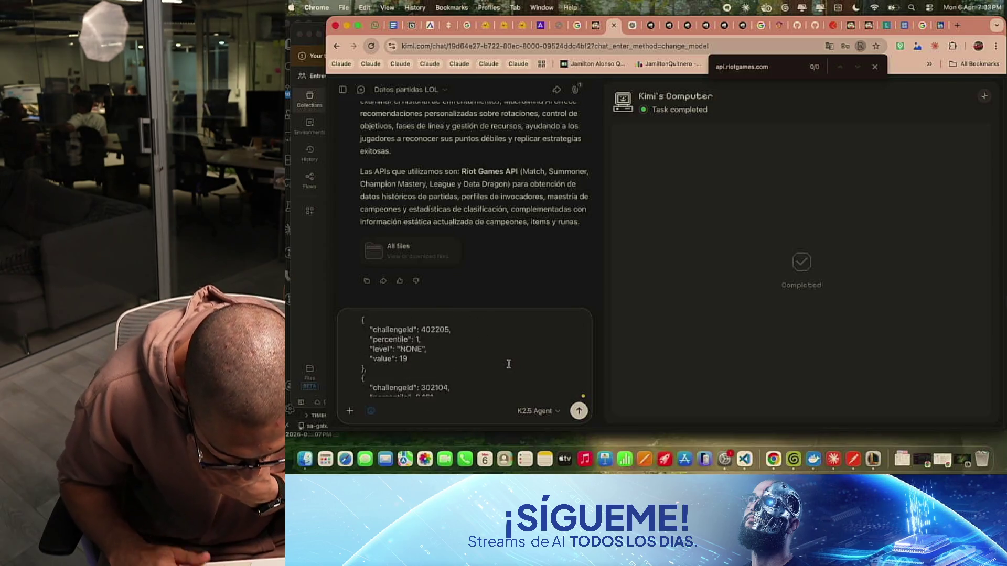
scroll(509, 363, "down", 10)
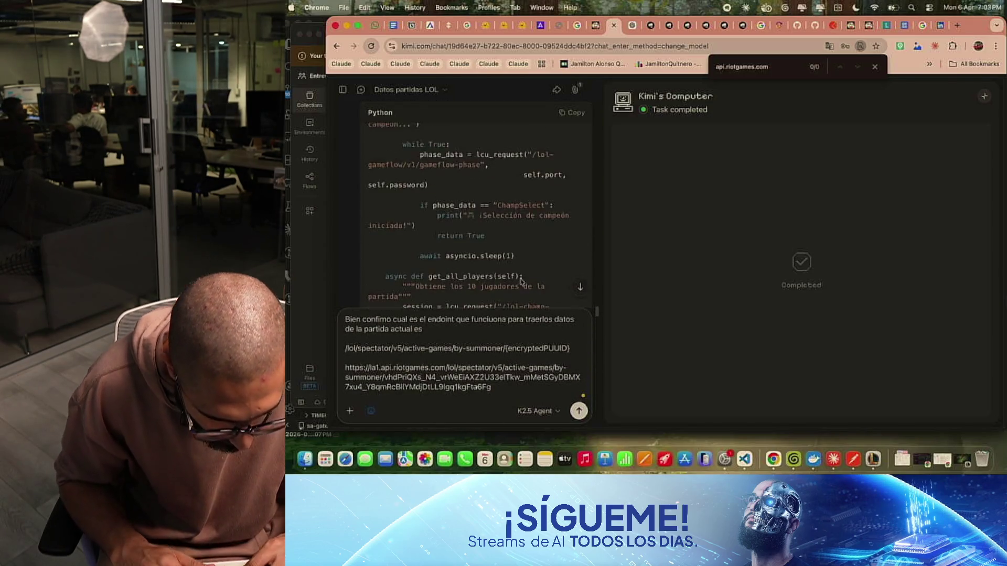
scroll(487, 378, "down", 5)
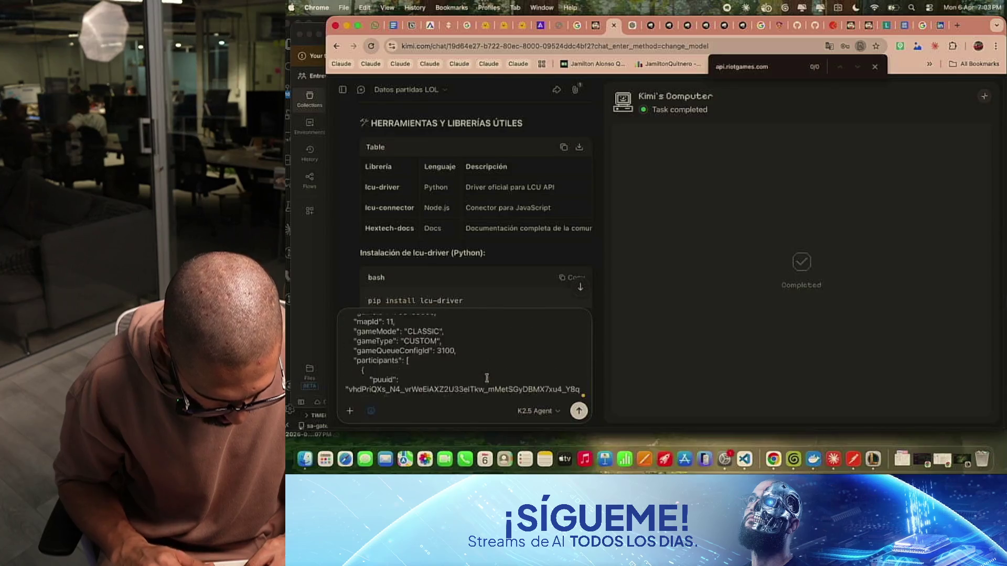
scroll(469, 357, "up", 5)
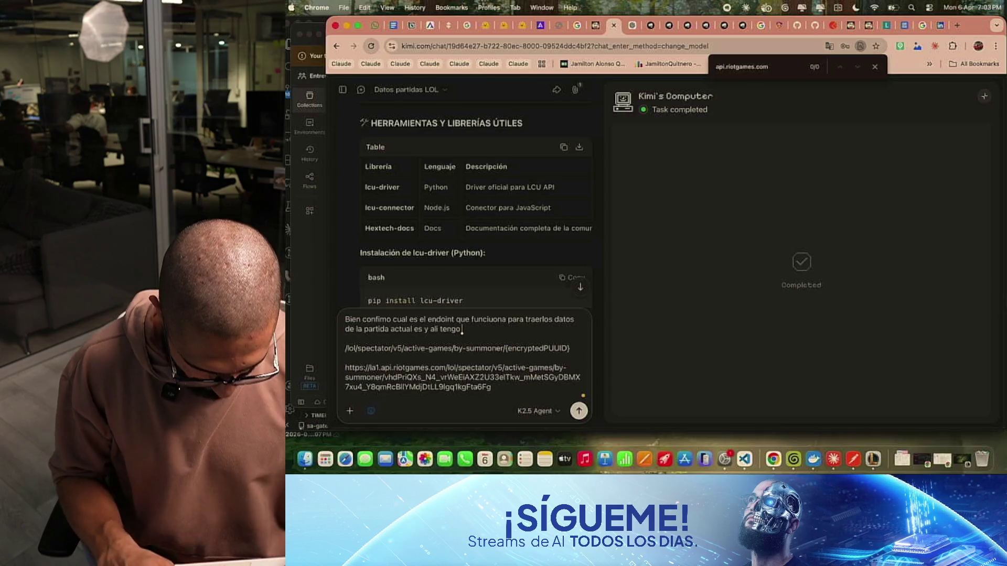
- Add a new paragraph: 'Sacando los PPUU ids de las personas podemos consumir los siguientes endpoints'
type("3 endpoints que pdemos")
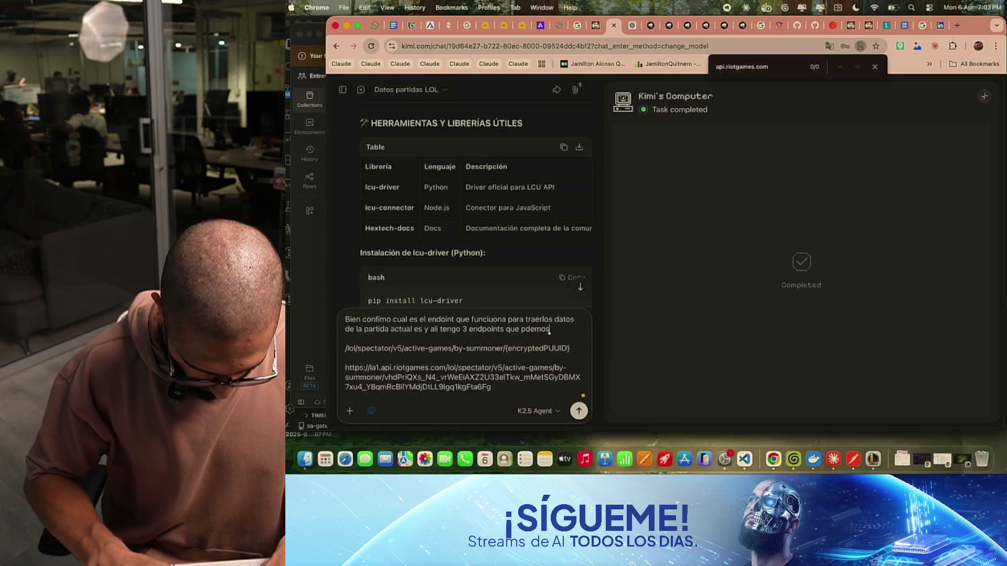
type("UY buebna data")
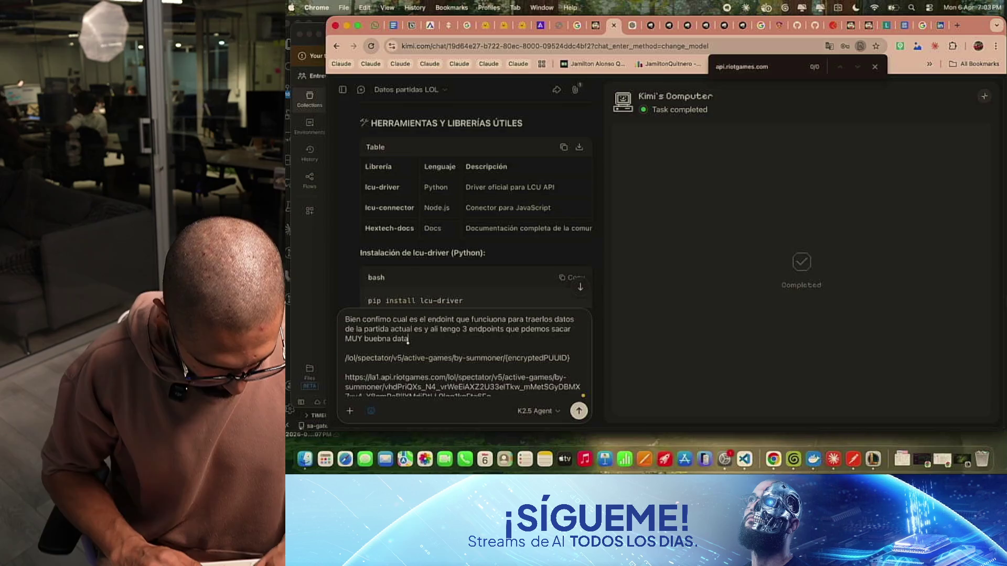
scroll(450, 355, "down", 10)
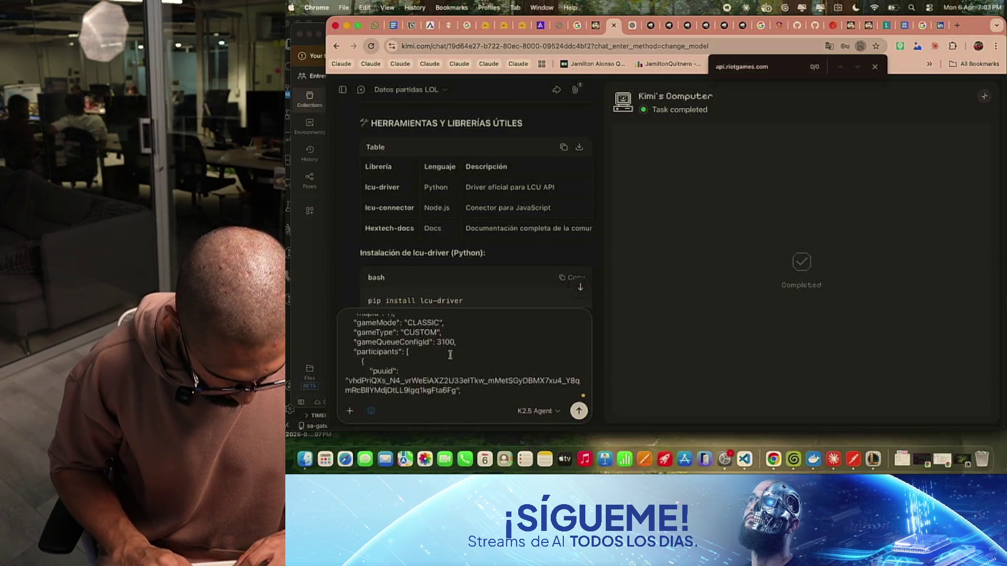
scroll(450, 355, "down", 5)
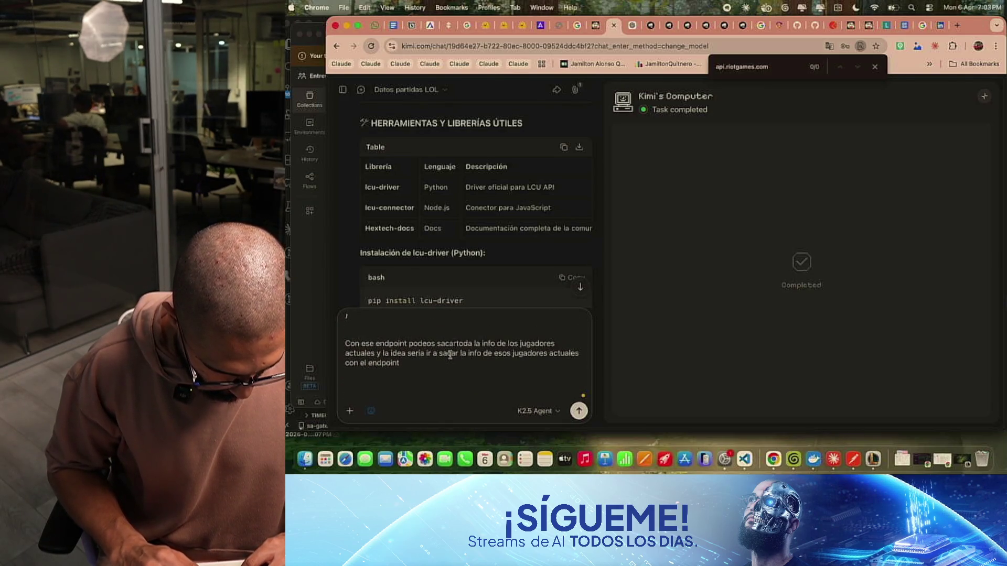
key("Return")
key("Return")
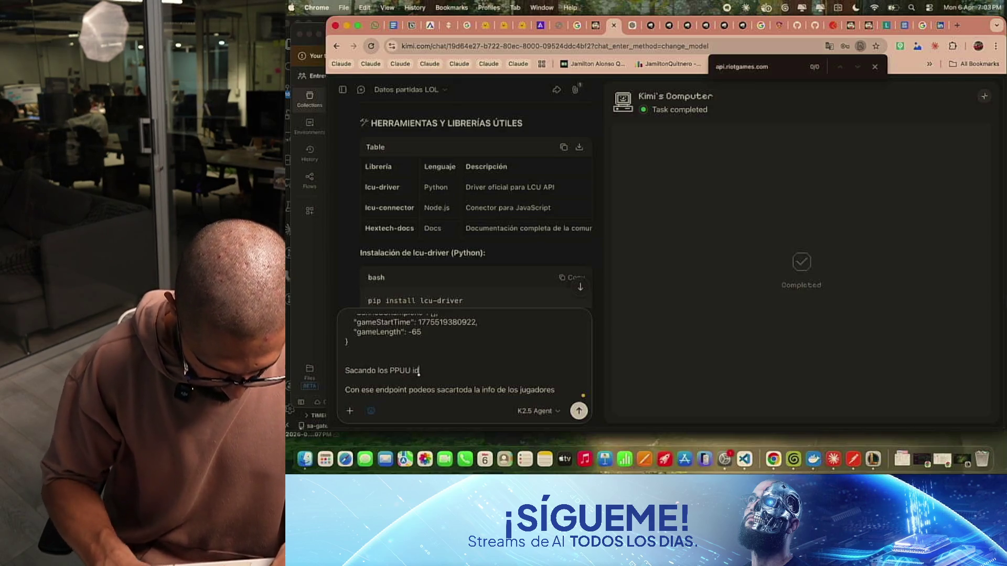
type("los PPUU ids de las pers")
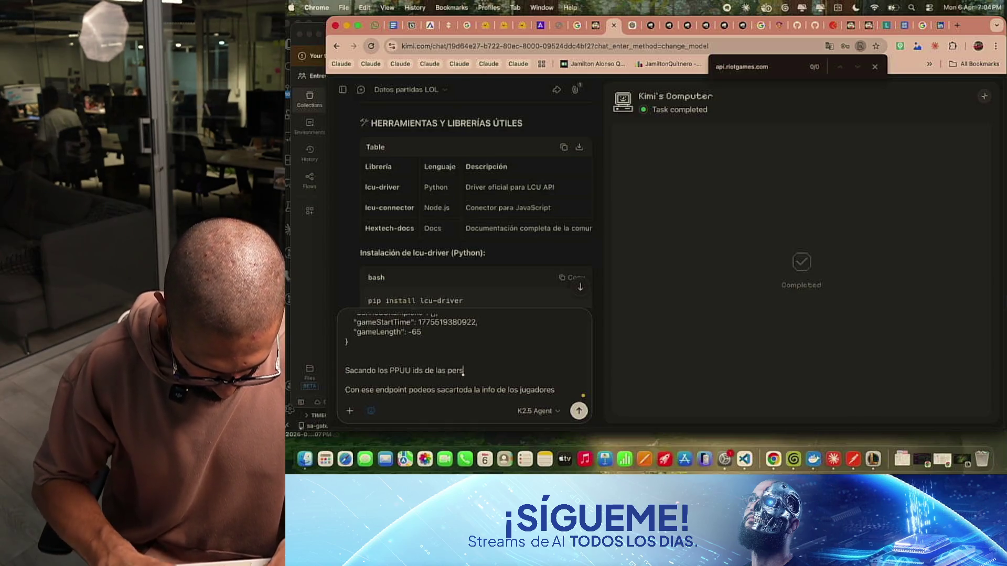
type("onas podemos consumir ")
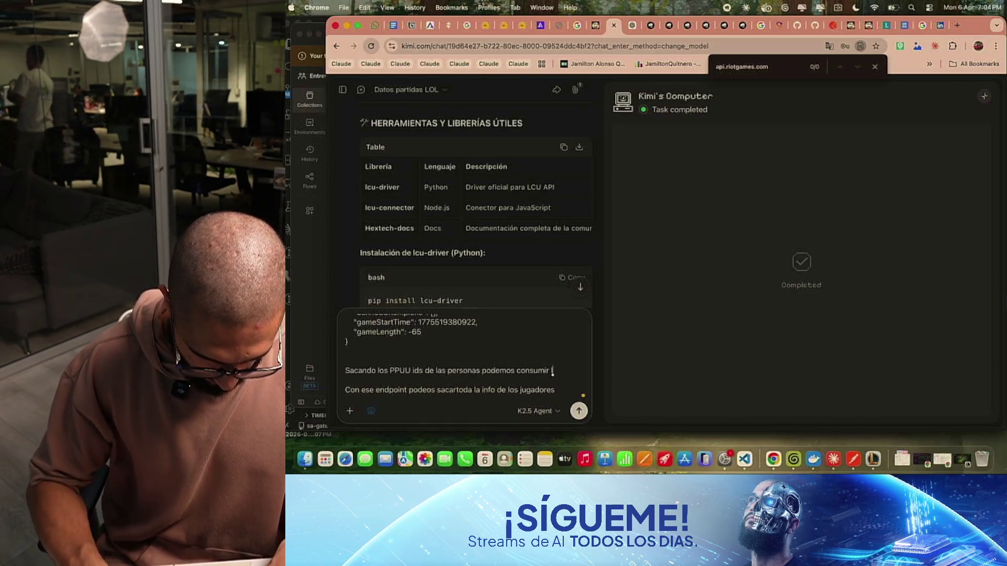
type("los siguientes endpo")
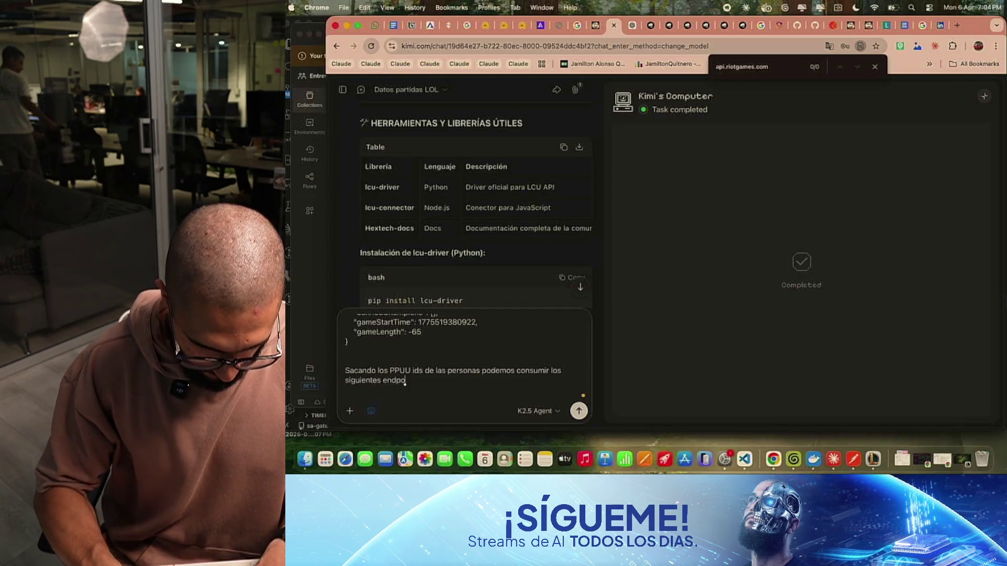
type("ints")
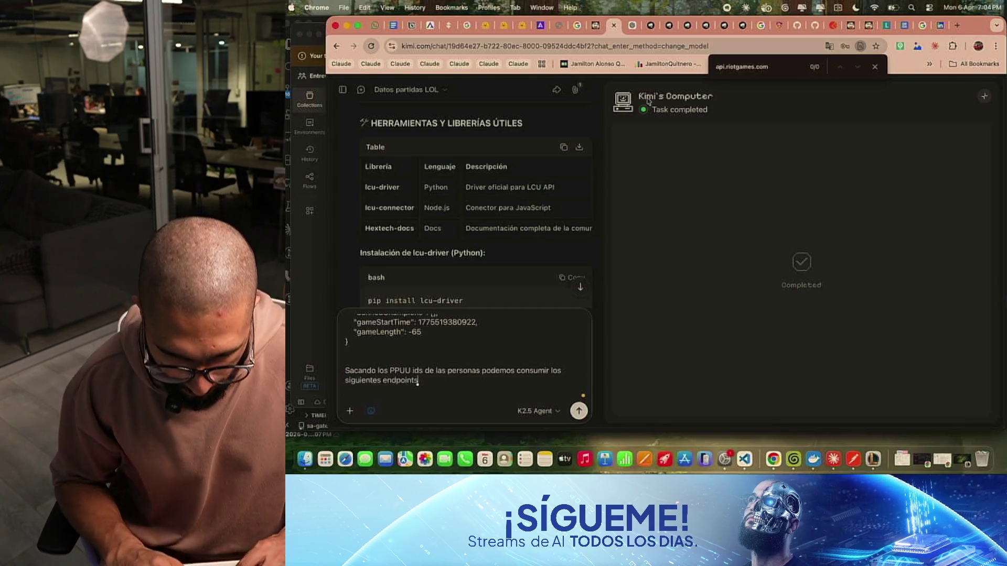
- Select the first two MATCH-V5 endpoints with their rate limit in the Riot API list
left_click(650, 25)
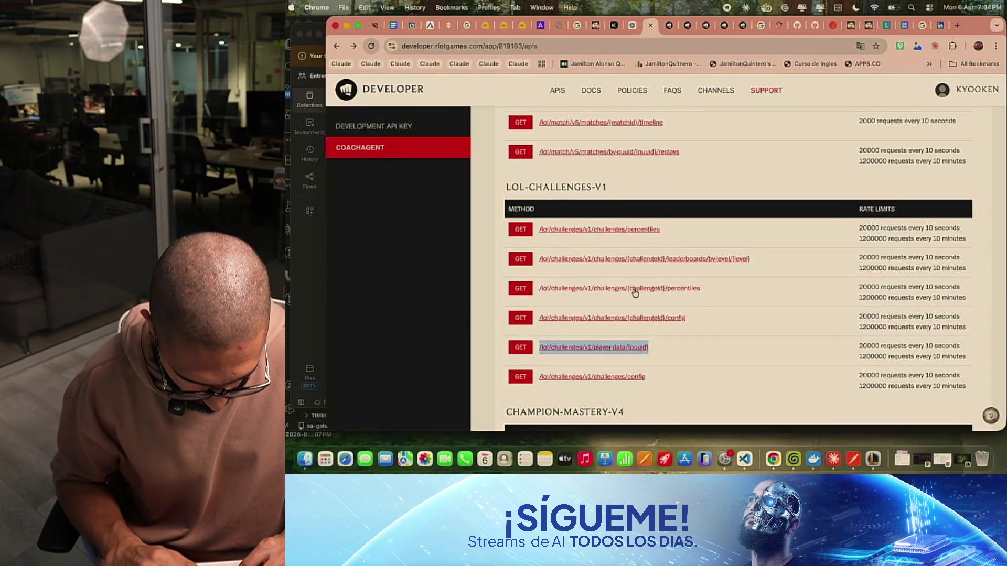
scroll(677, 352, "up", 5)
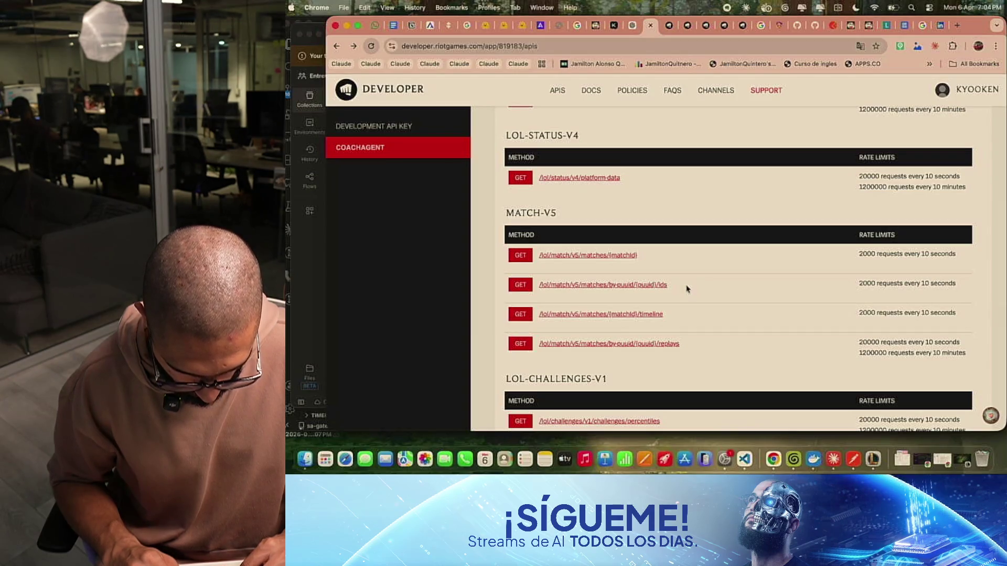
mouse_move(688, 289)
left_mouse_down()
mouse_move(640, 257)
mouse_move(509, 259)
left_mouse_up()
key("super+c")
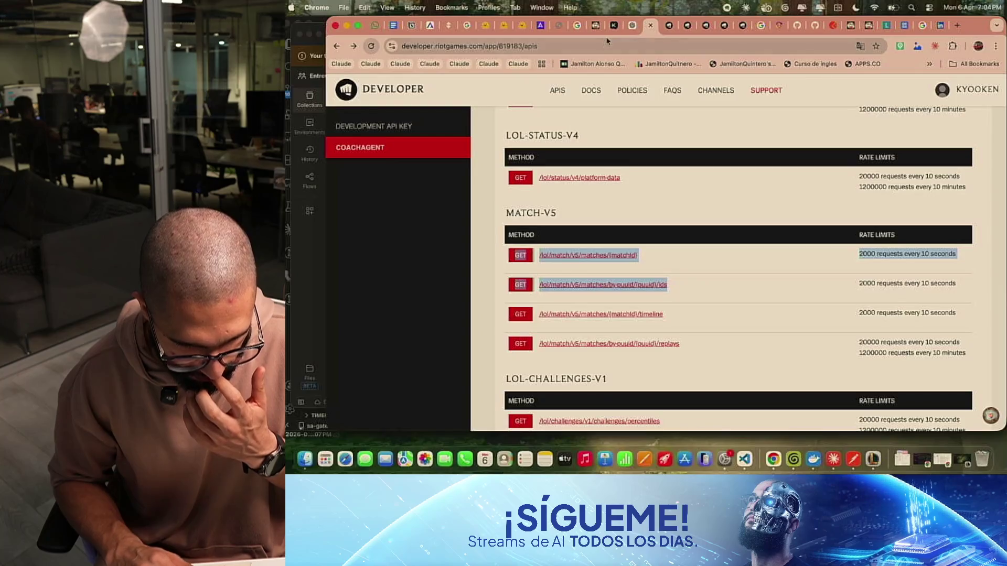
- Paste the two MATCH-V5 endpoints into the Kimi draft and add the line 'Y sacar los matches'
left_click(613, 25)
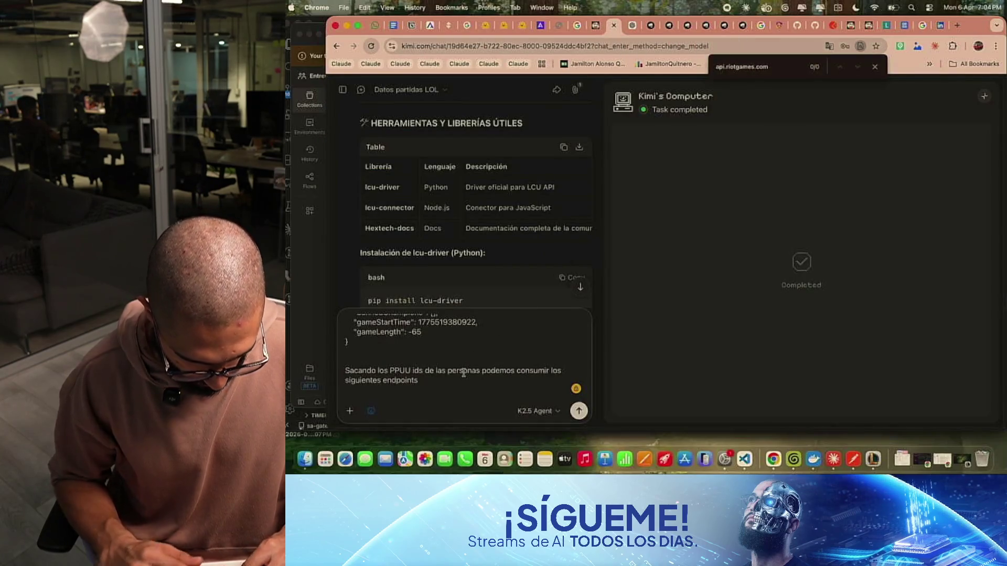
key("Return")
key("Return")
key("super+v")
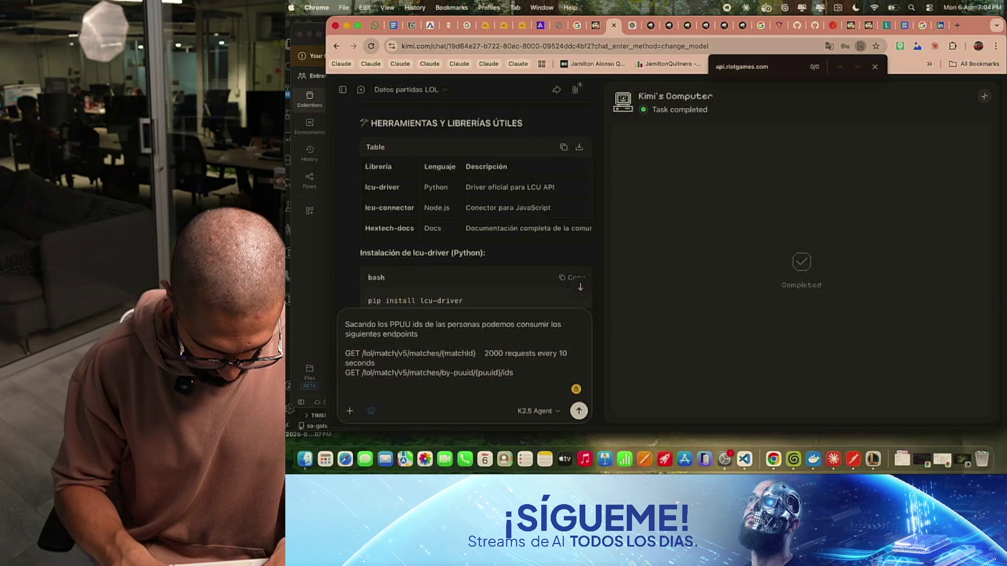
type("Y sacar los matches")
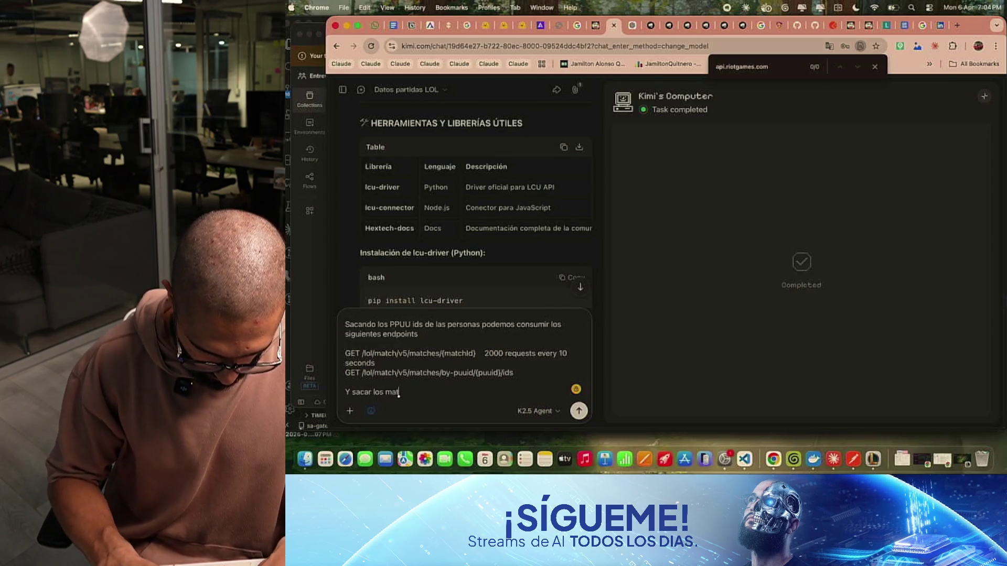
- Open the match-v5 get-match documentation page in the Riot Developer Portal
left_click(668, 26)
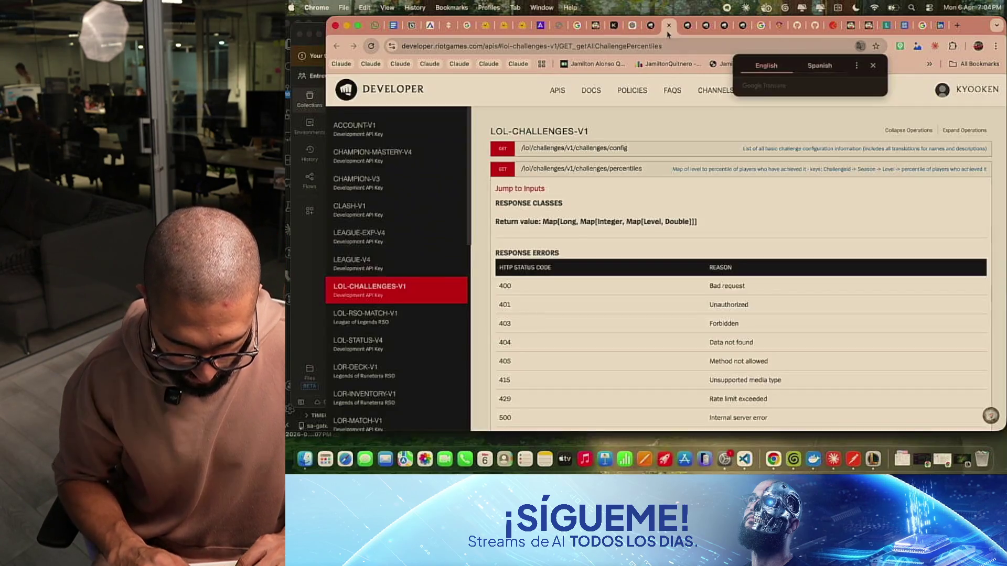
scroll(667, 206, "down", 3)
scroll(668, 206, "down", 3)
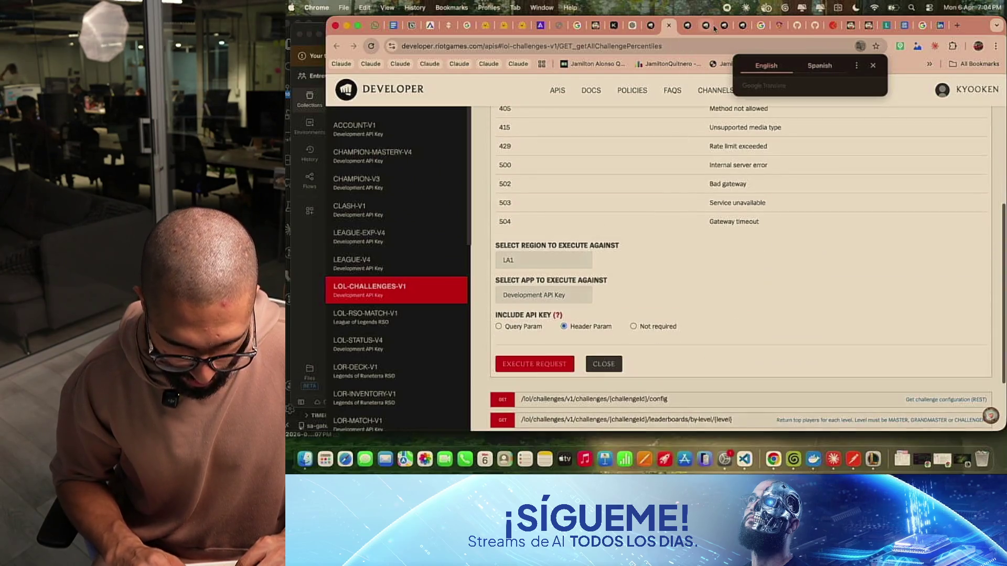
left_click(706, 26)
scroll(418, 293, "down", 6)
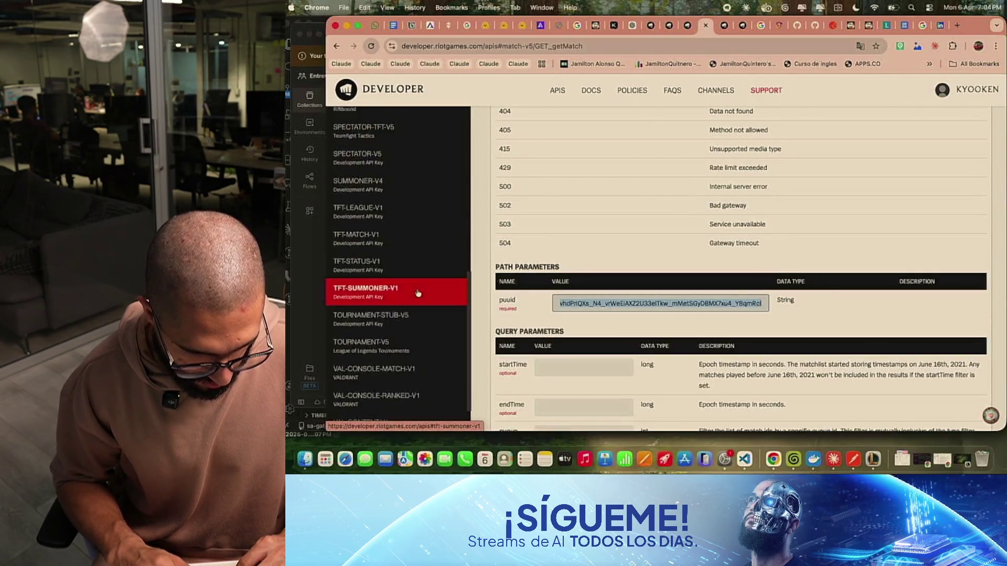
scroll(485, 295, "down", 20)
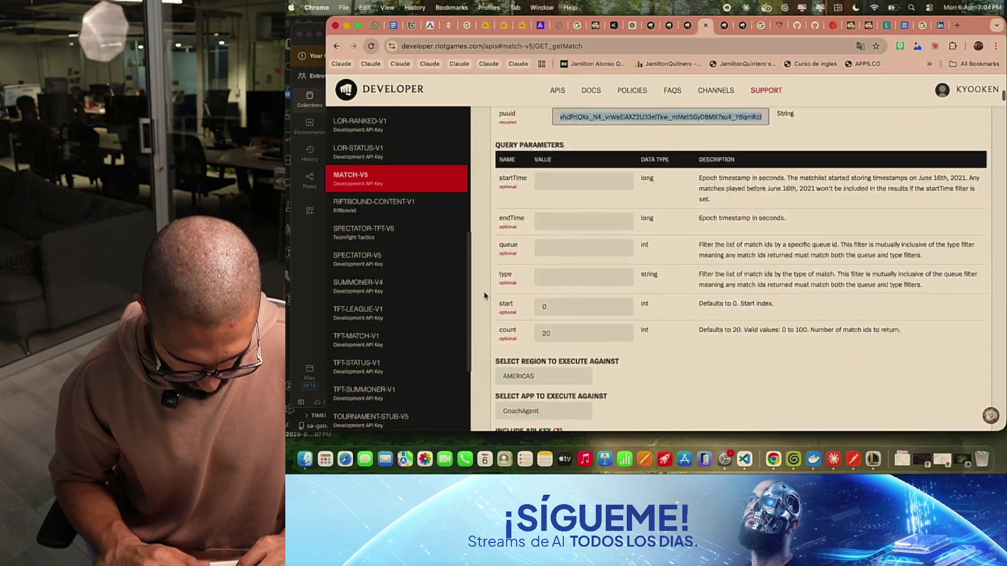
scroll(484, 295, "down", 20)
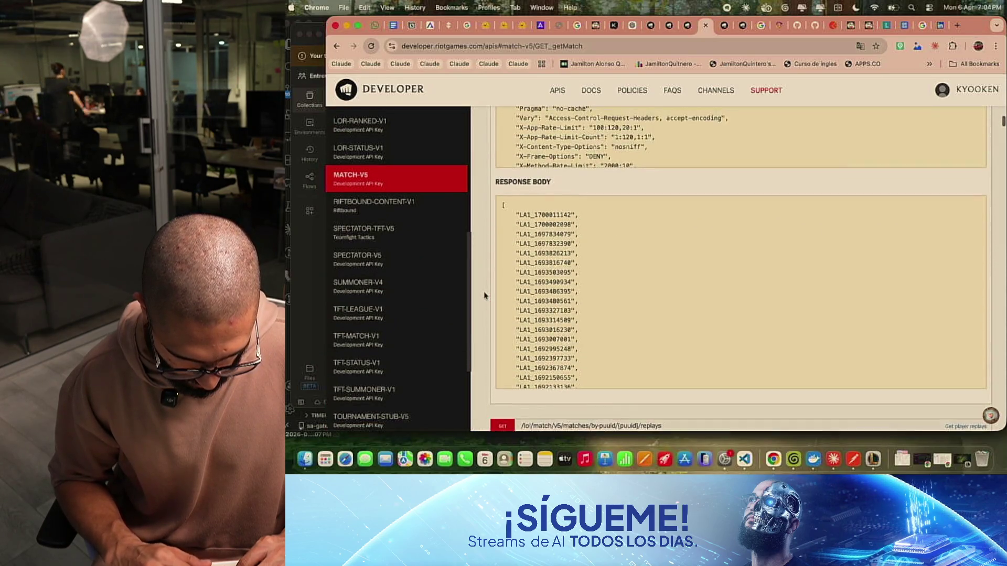
scroll(484, 296, "down", 20)
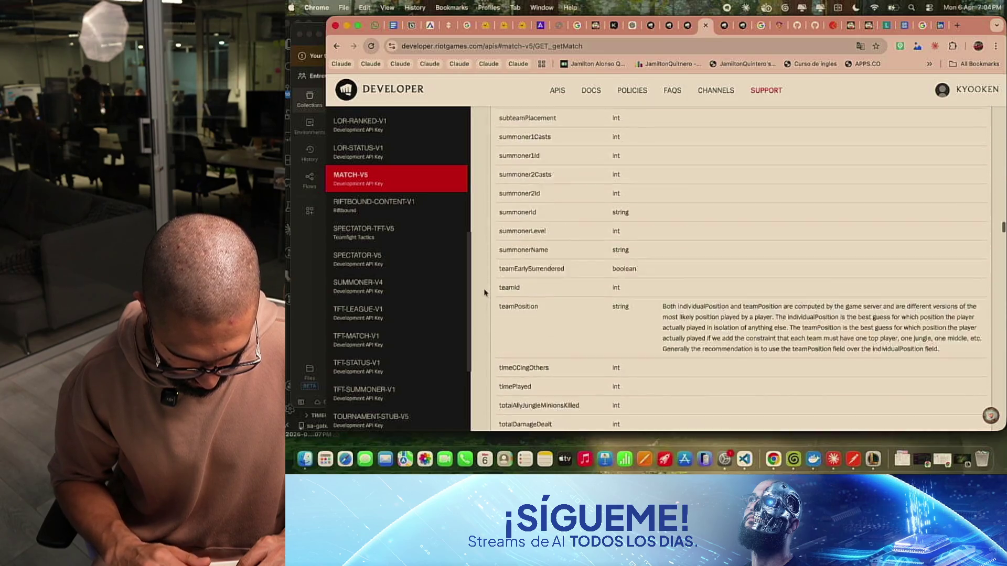
scroll(484, 292, "down", 20)
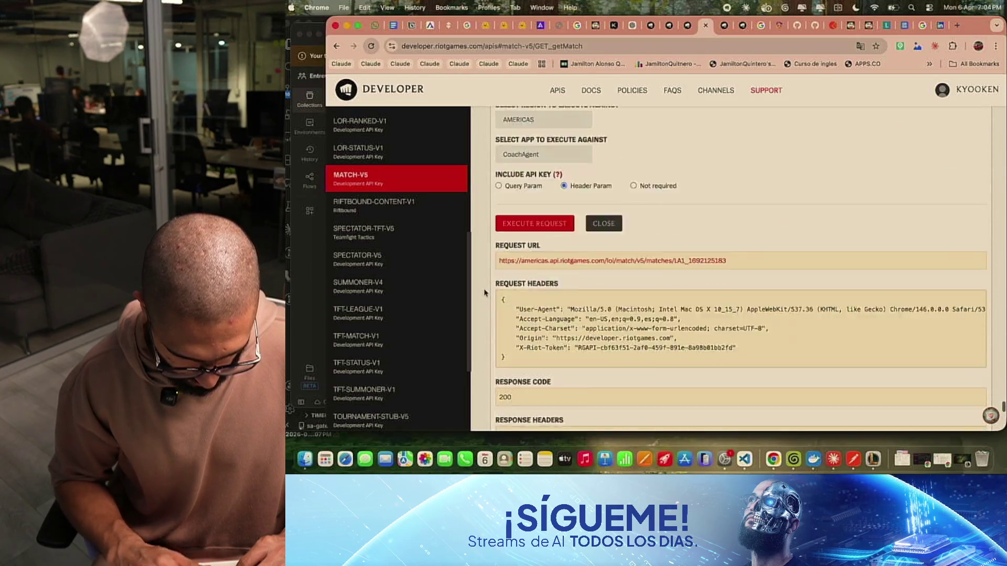
scroll(640, 236, "down", 10)
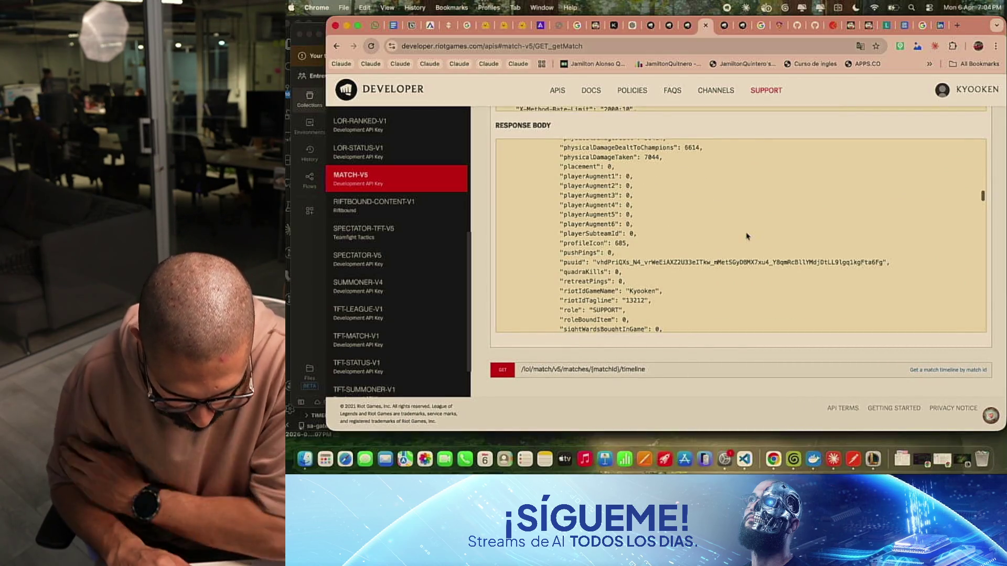
scroll(747, 237, "down", 15)
scroll(747, 237, "up", 10)
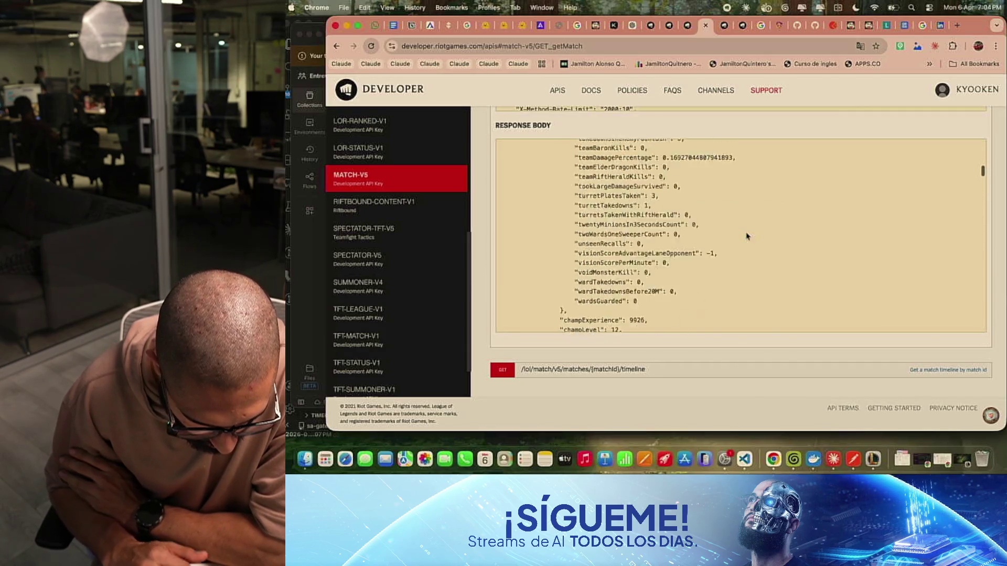
scroll(487, 211, "up", 10)
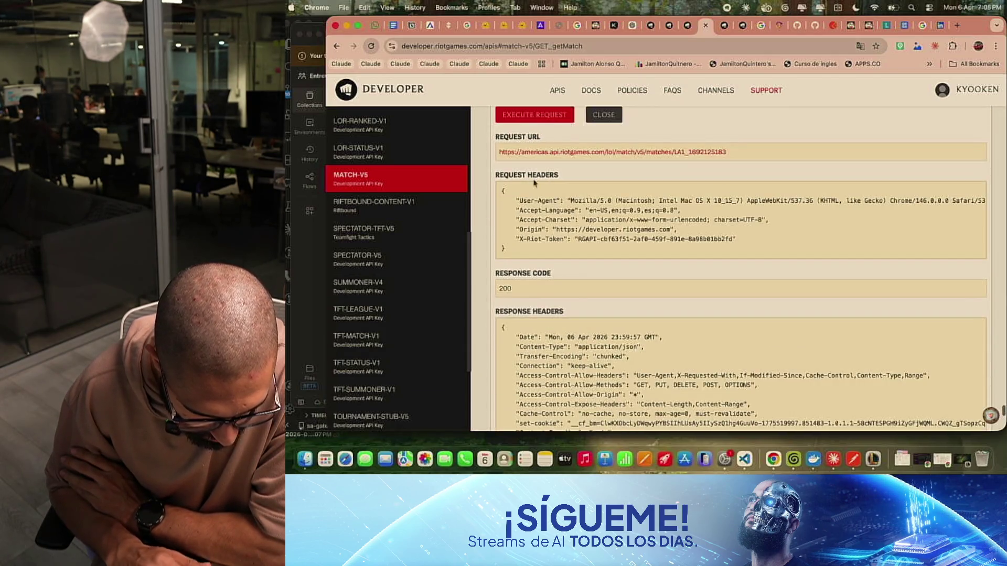
scroll(487, 304, "down", 4)
scroll(487, 304, "down", 5)
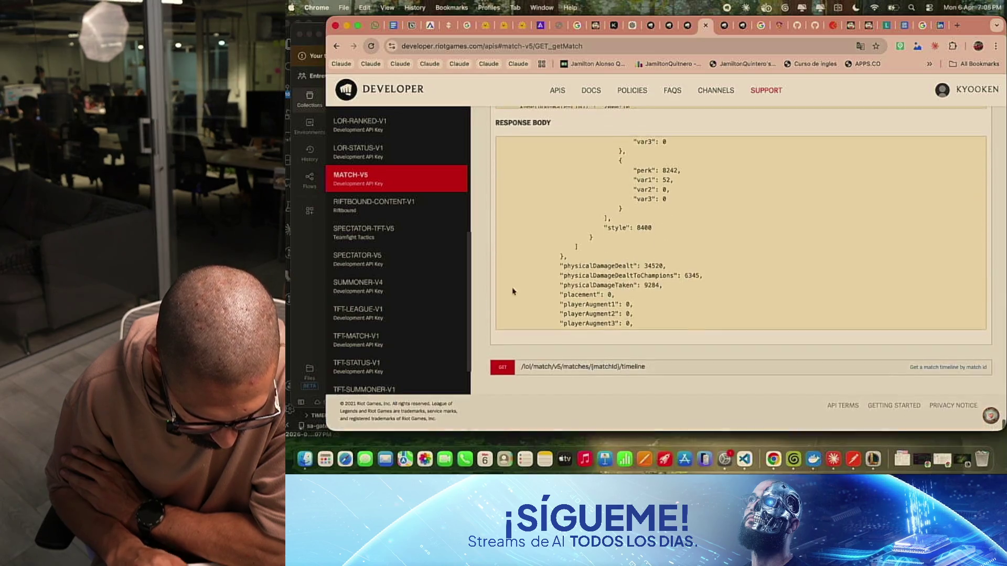
scroll(665, 209, "up", 15)
scroll(629, 194, "down", 1)
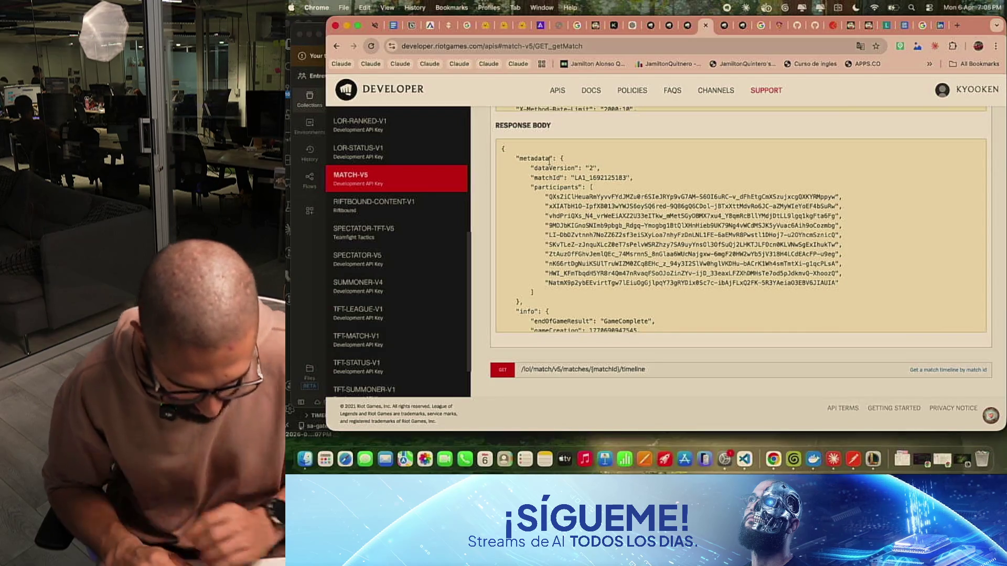
left_click_drag(519, 162, 524, 441)
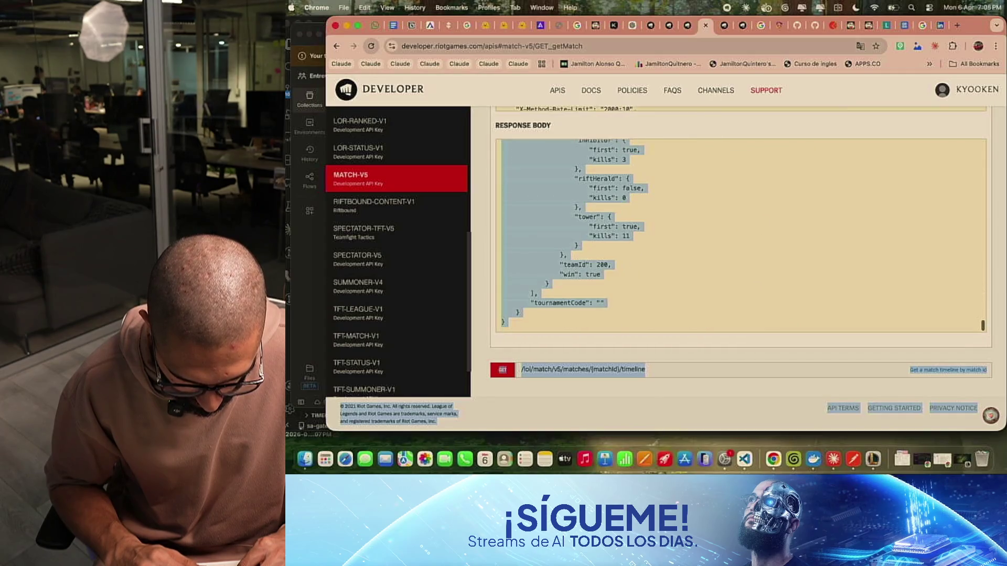
left_click_drag(687, 439, 695, 331)
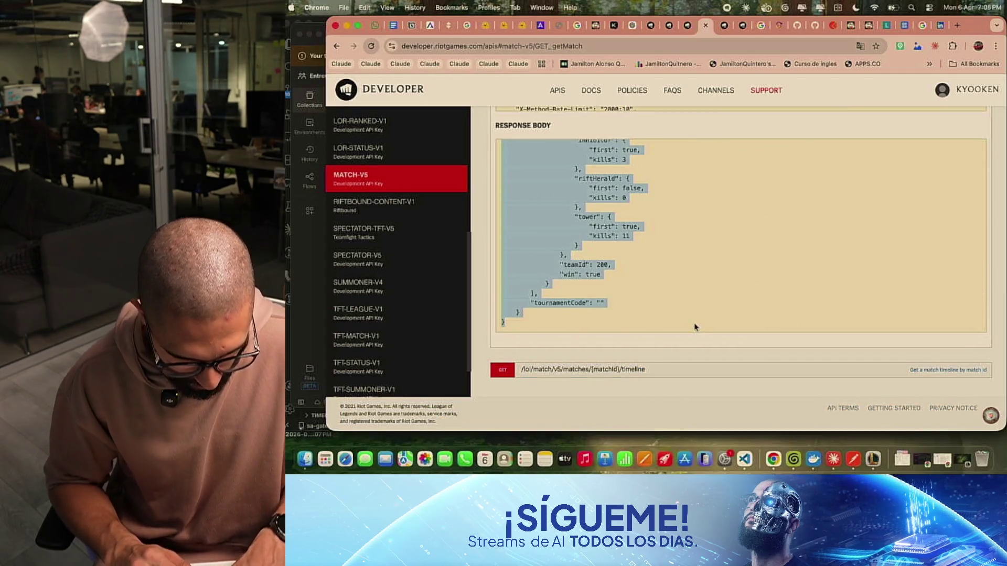
left_click(611, 25)
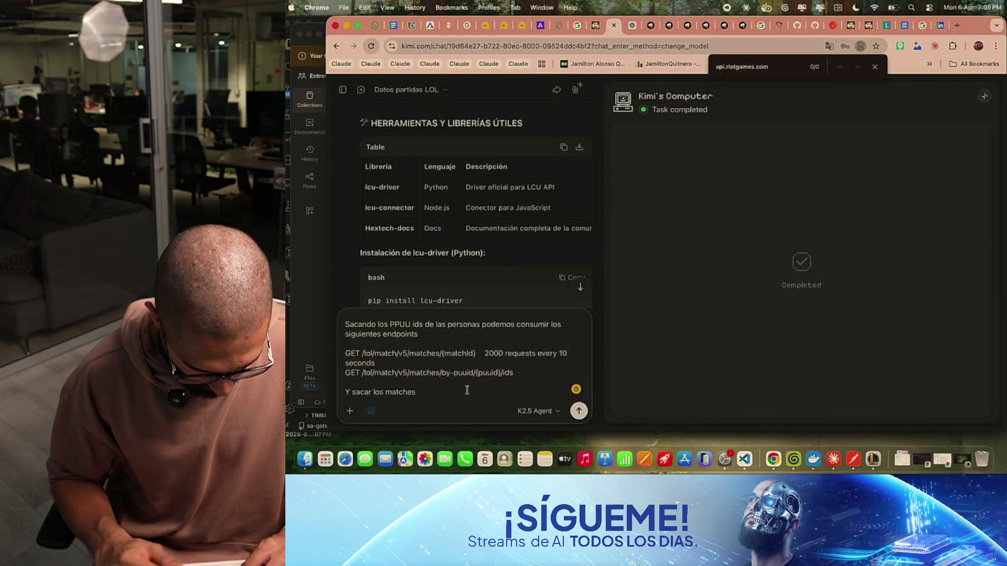
- Paste the match JSON into the Kimi draft, then jump to the message start
key("super+v")
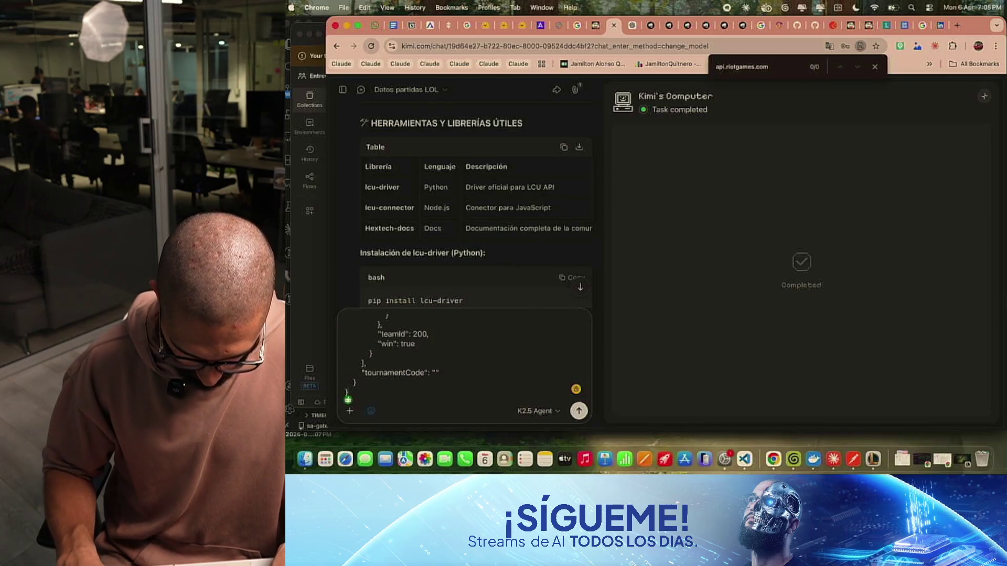
key("super+Up")
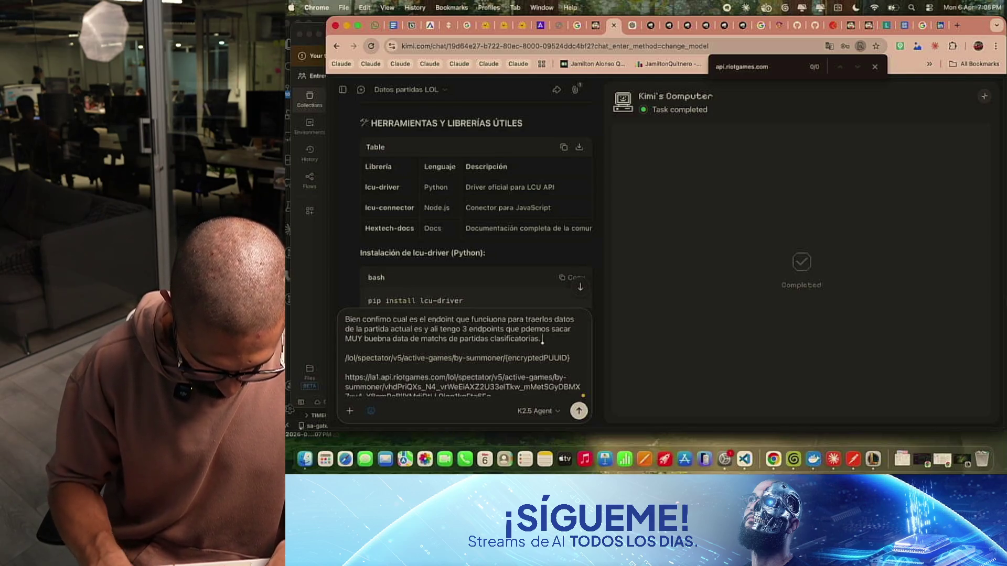
- Write the request for a planner-agent analytics algorithm plan, add 'NO JGAS codigo solo la planificacon', and send
type("O A")
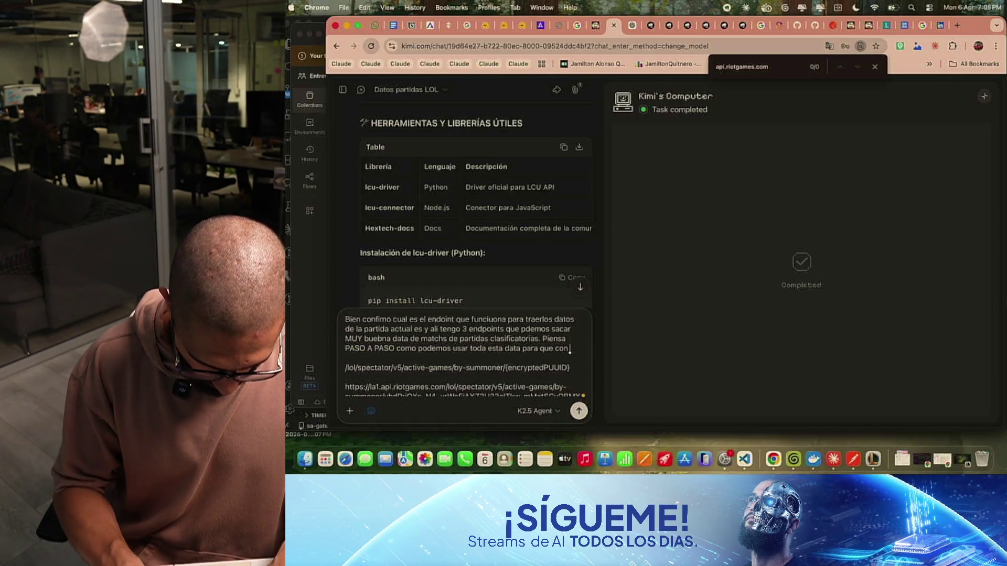
type("isas analitica y teniendo")
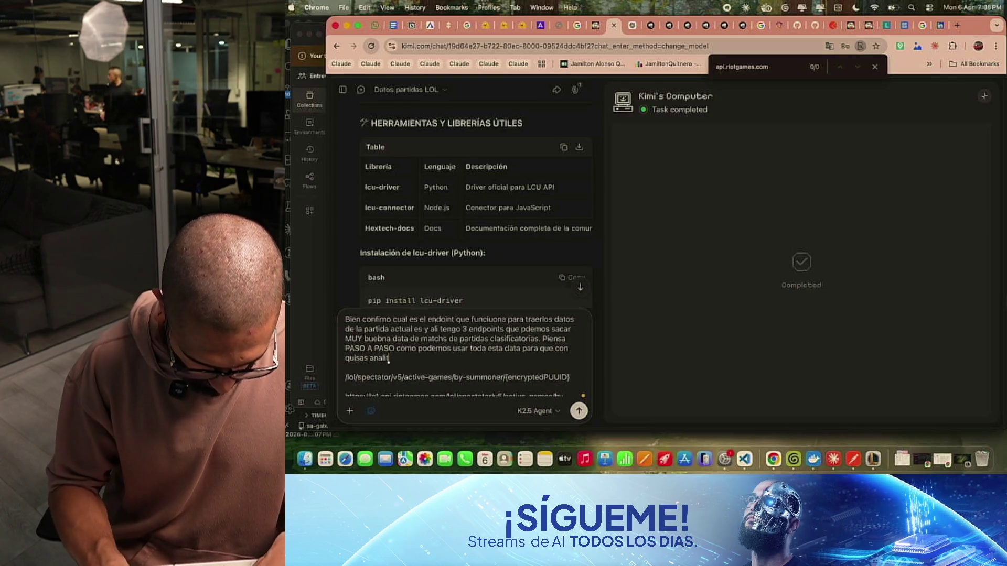
type(" una ")
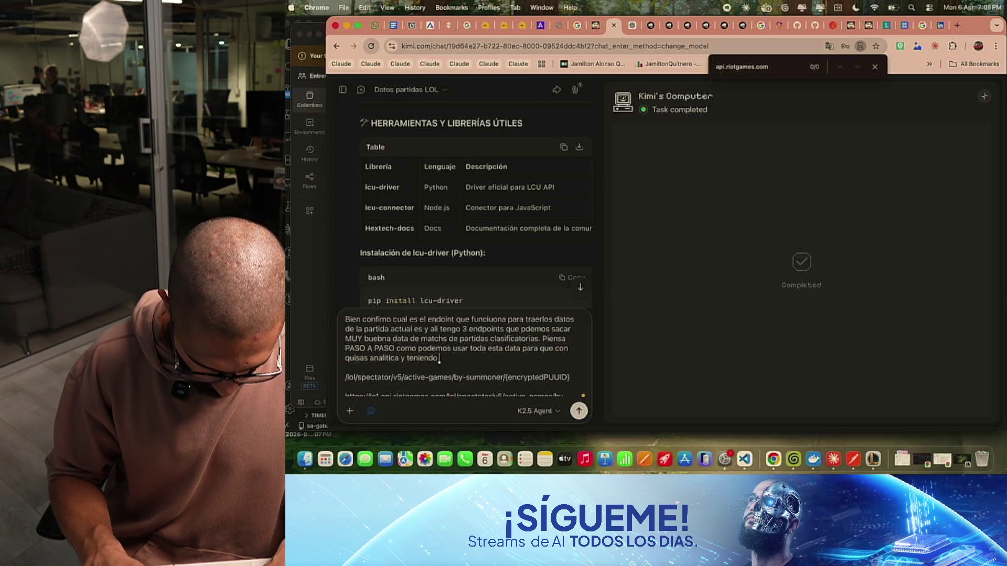
type("lgoritmo de resule")
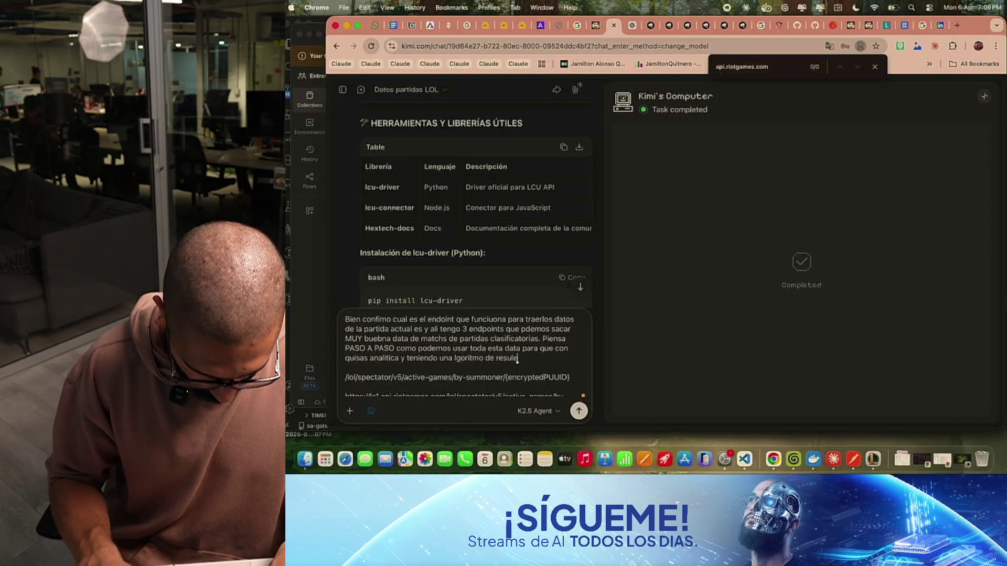
key("BackSpace")
key("BackSpace")
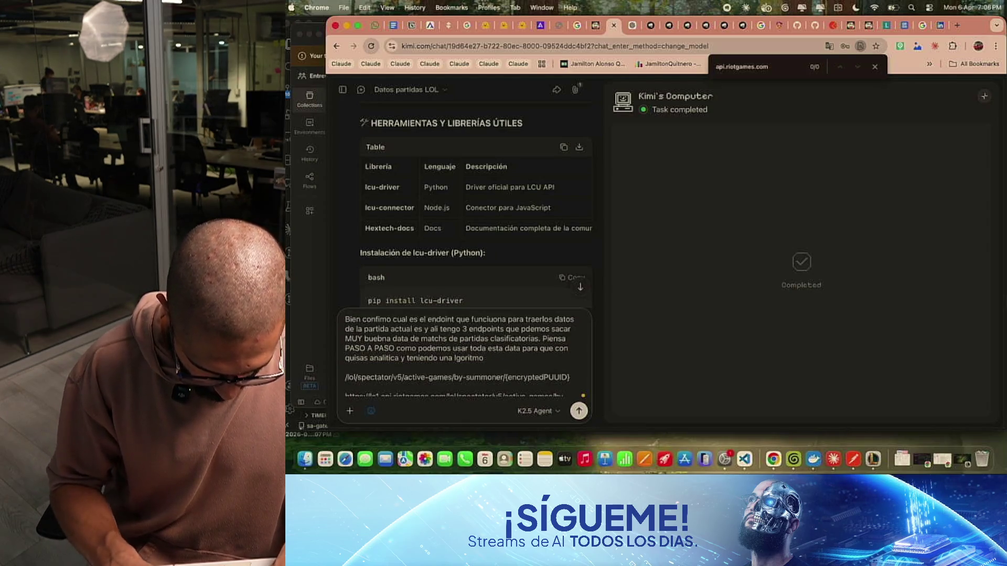
type("porcentual o e")
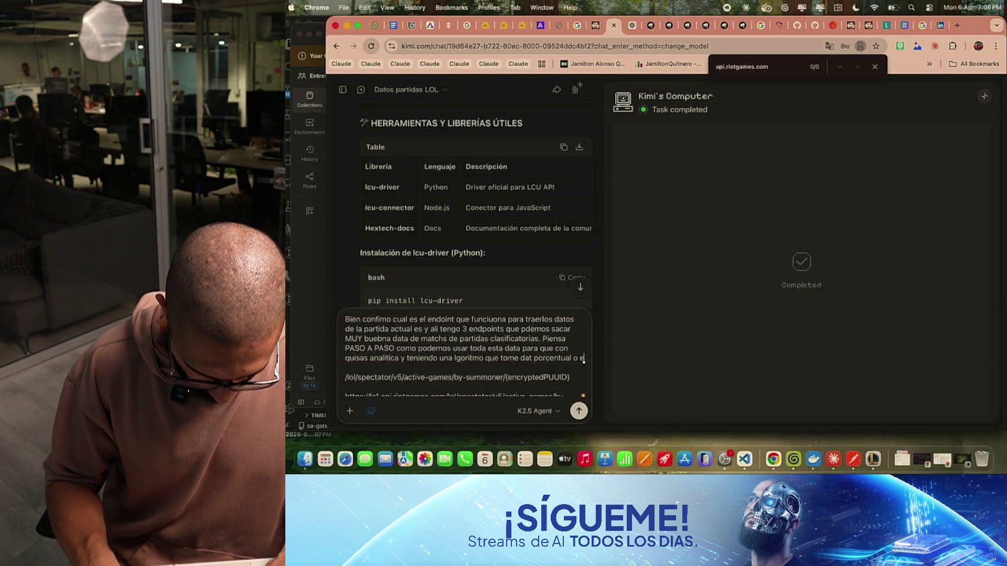
type("xplciativa de todos esos datos pod")
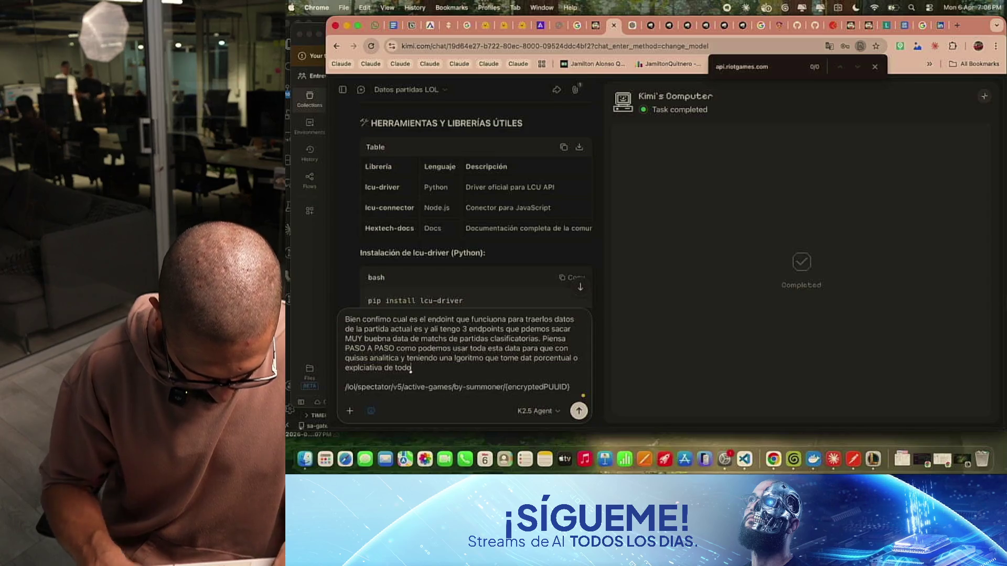
type("erlo pasa a el")
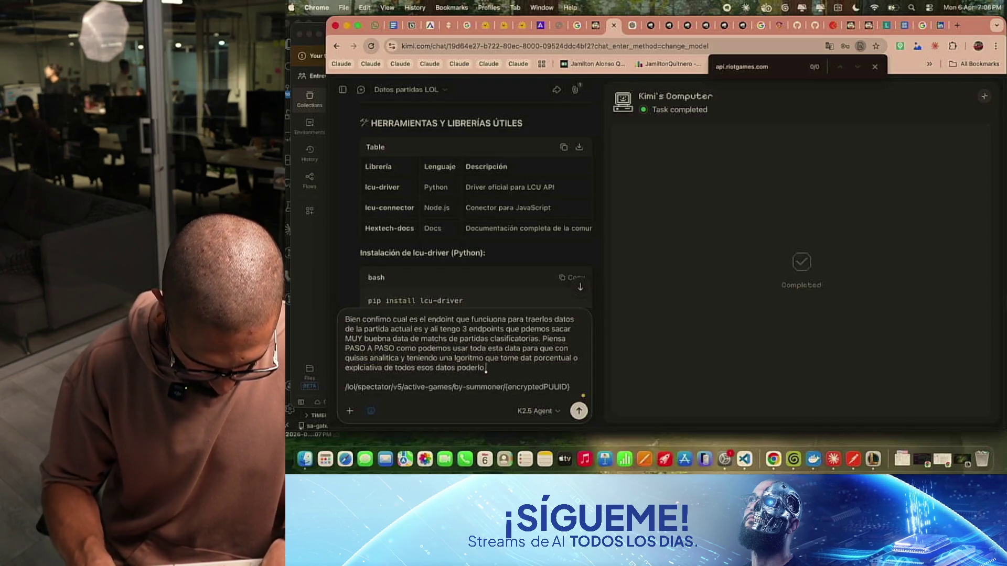
type(" agente planificad")
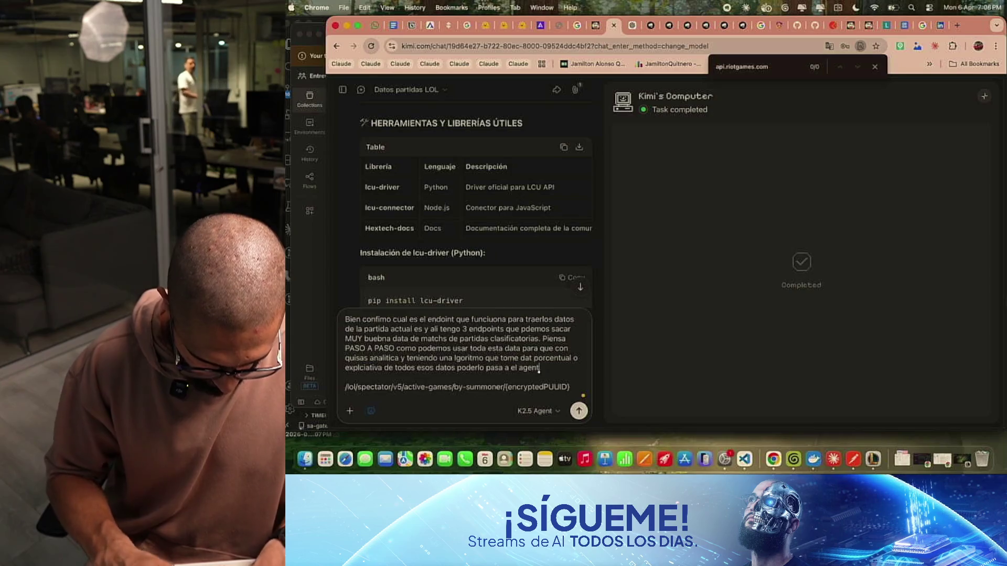
type("or la interpet")
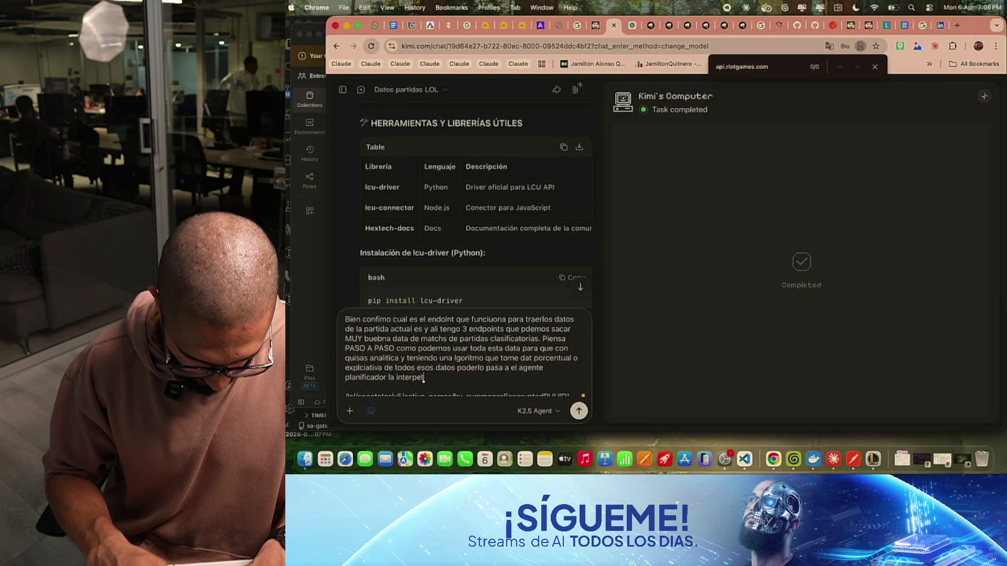
type("e y cree  el plan macro estrategico par")
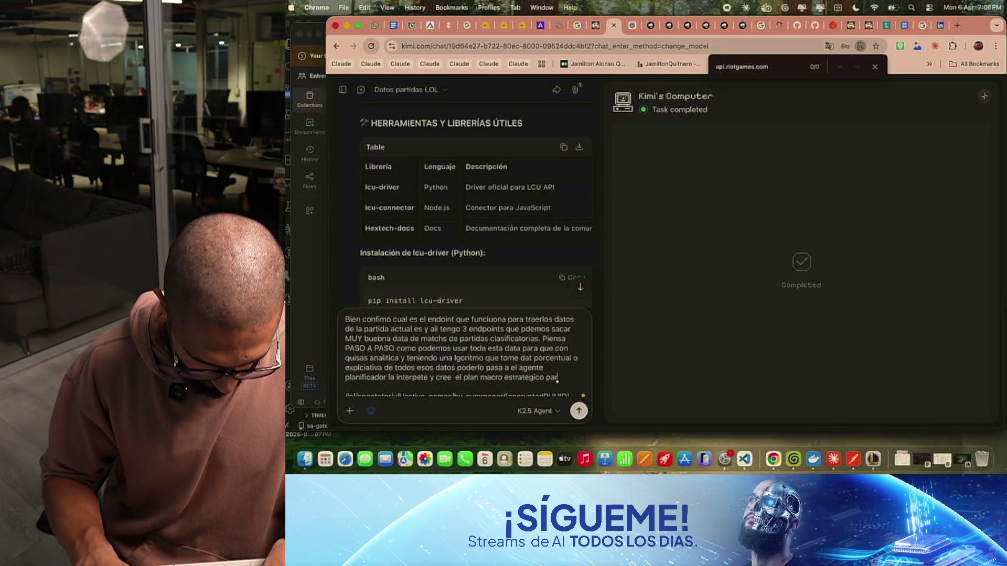
type("aprtida. Ejemplo sacando quienes")
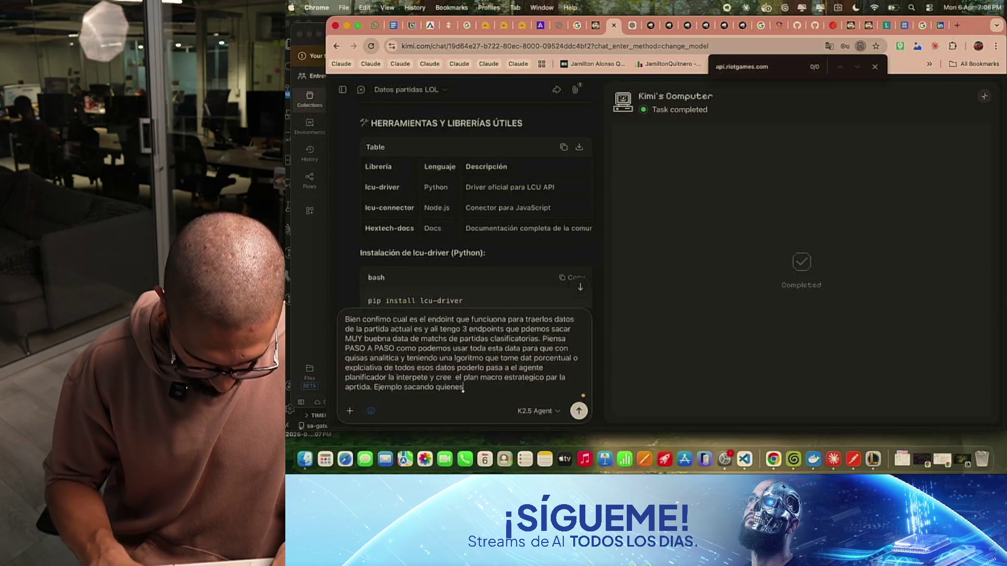
type("que ams tie")
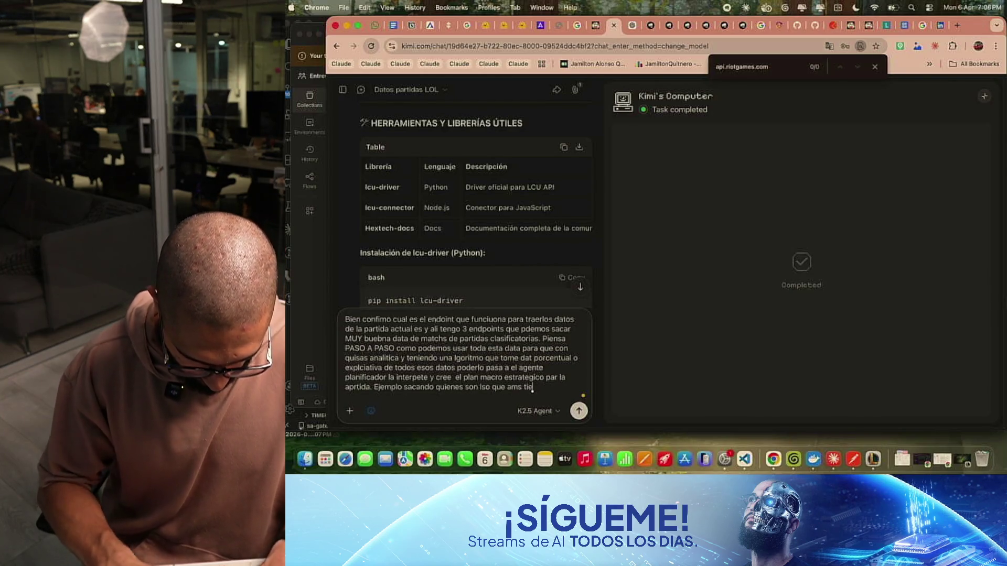
type("ir quien")
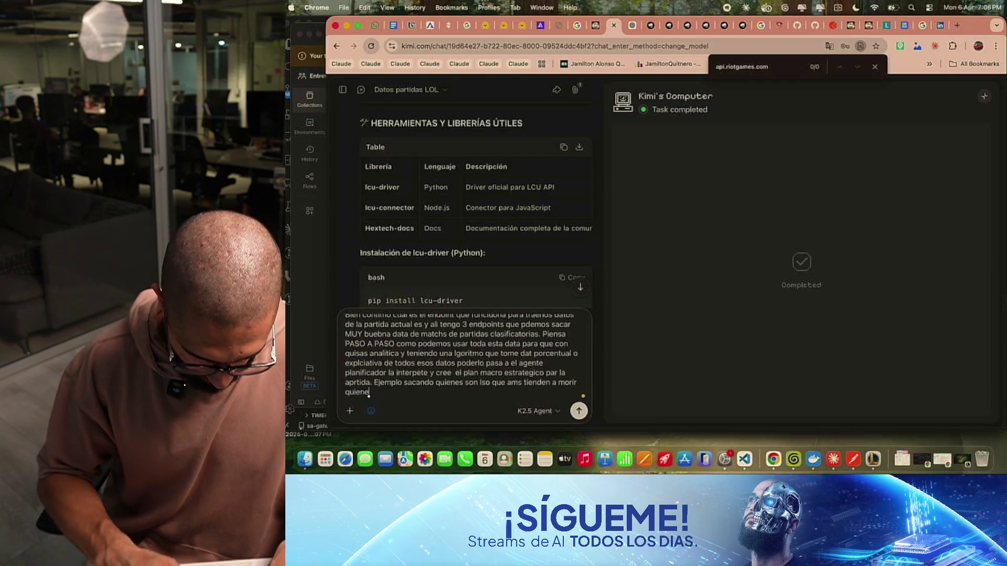
type("e mas")
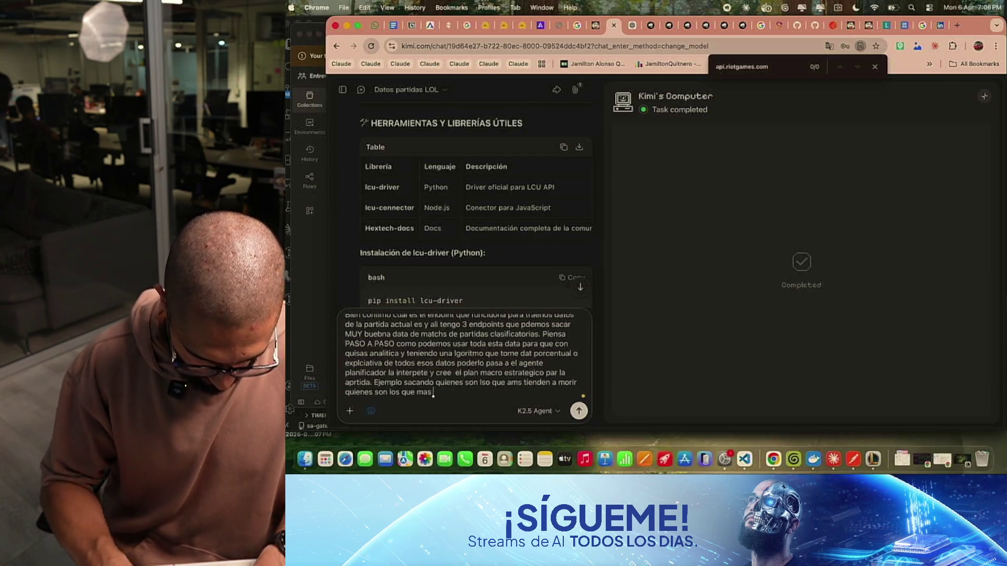
type("en a carrear y miles de")
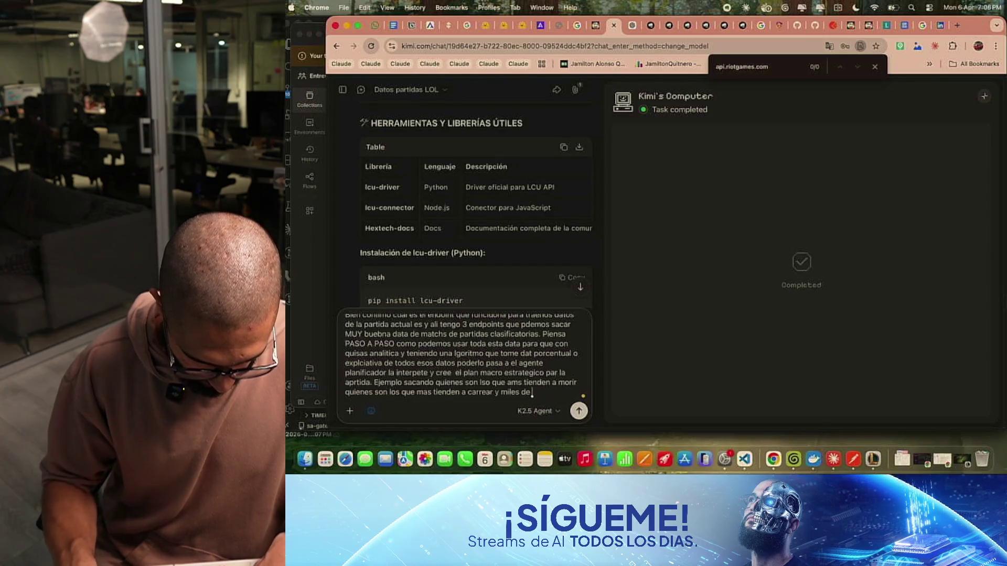
type("ams que podria crear")
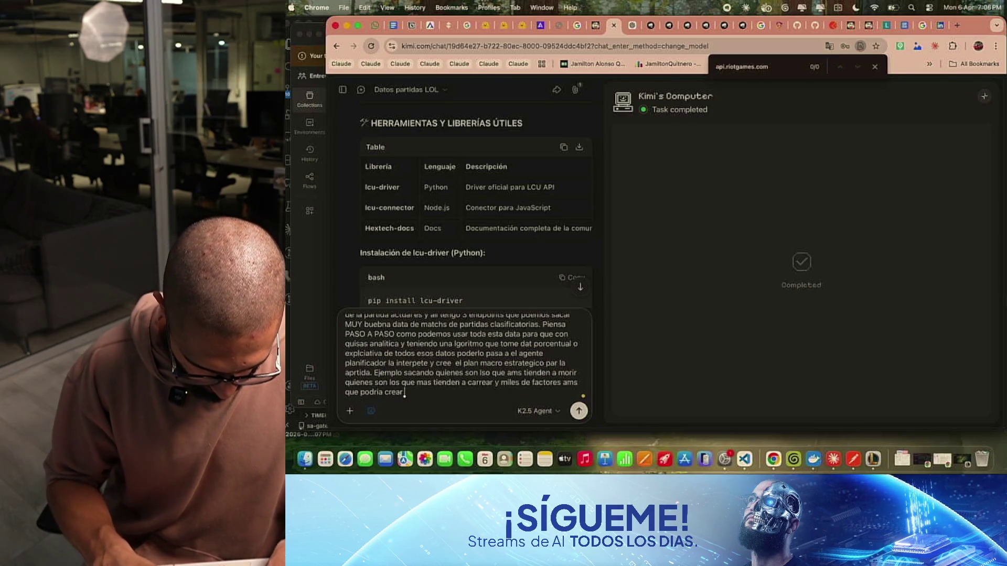
type(" ese agente planificad")
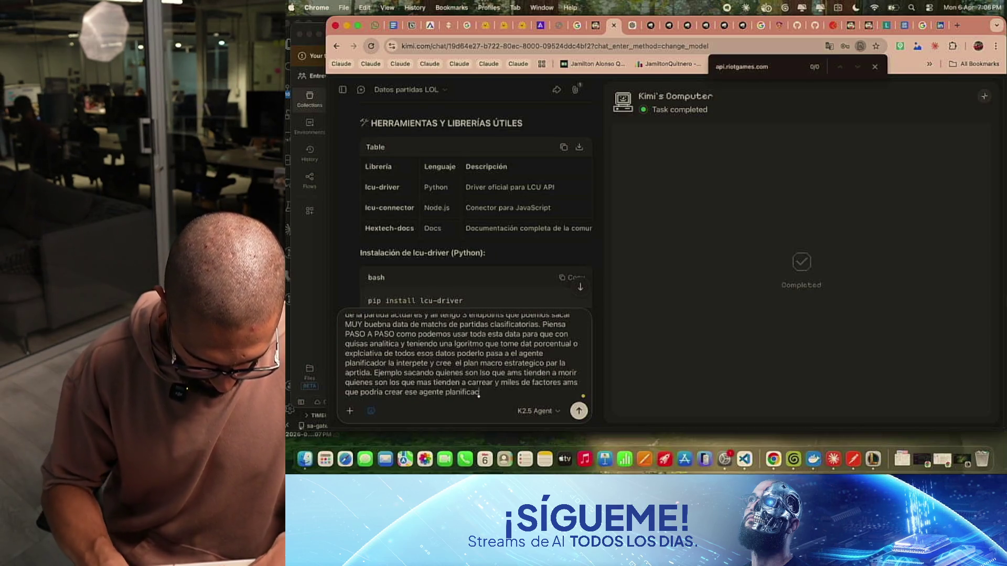
type("ion. pinsa paso a")
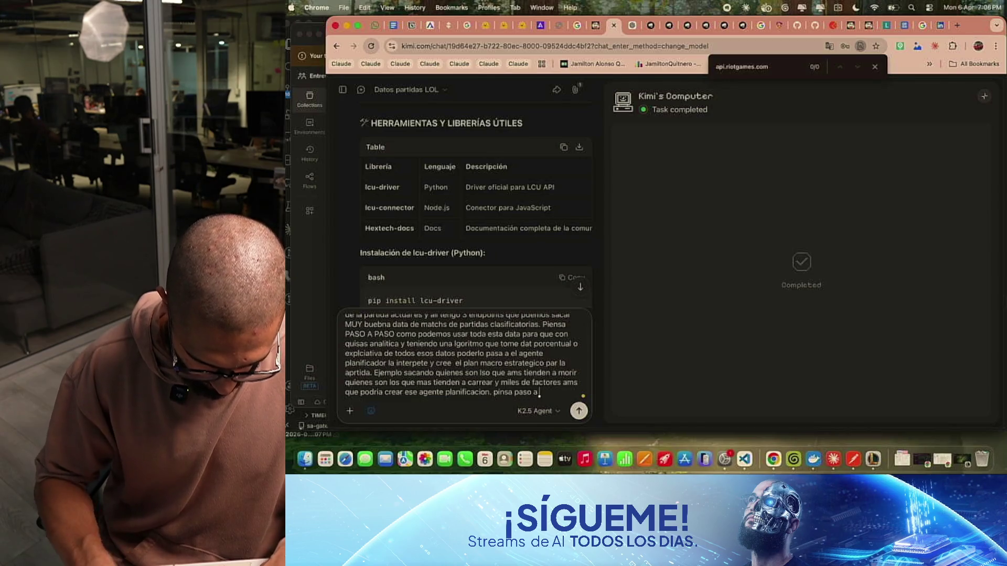
type("AME UNA SPEC la idea")
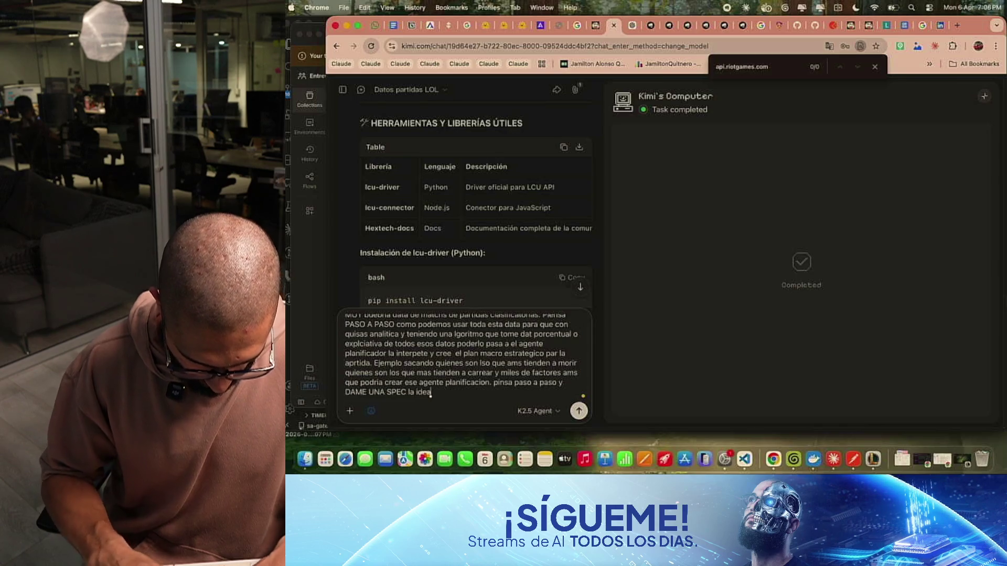
type("leta del prim")
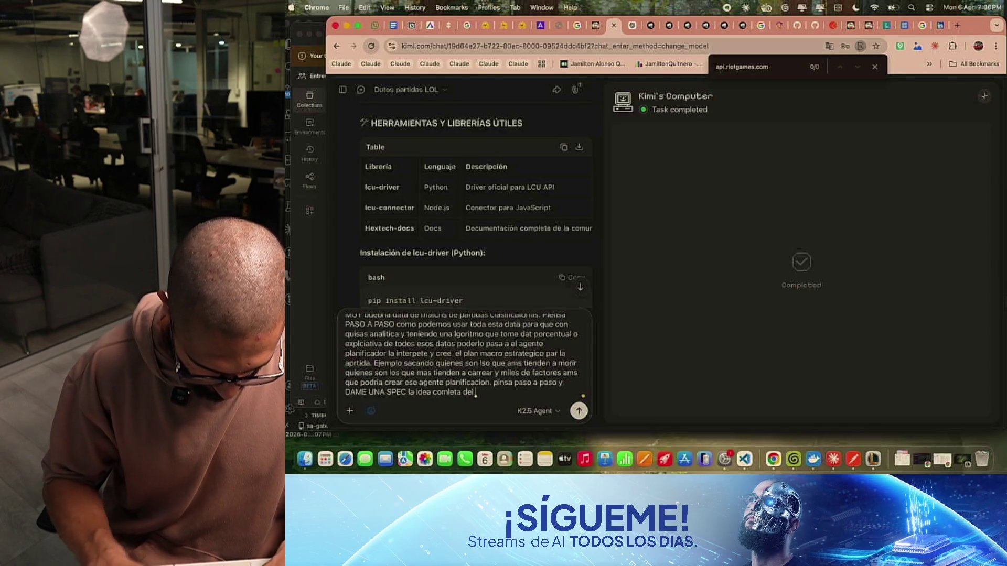
type("er parte del agente.")
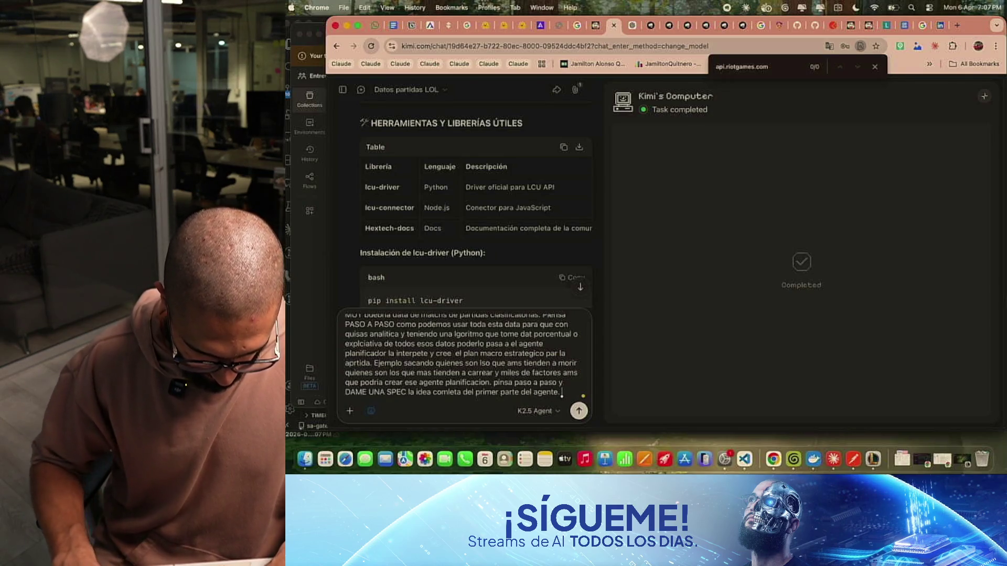
key("shift+Return")
key("shift+Return")
type("NO")
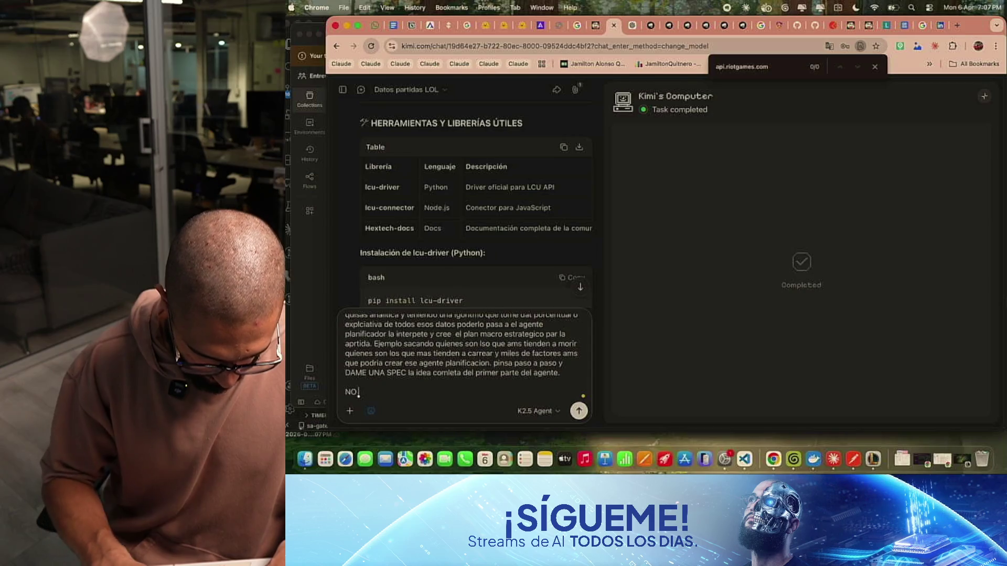
type(" JGAS codigo solo")
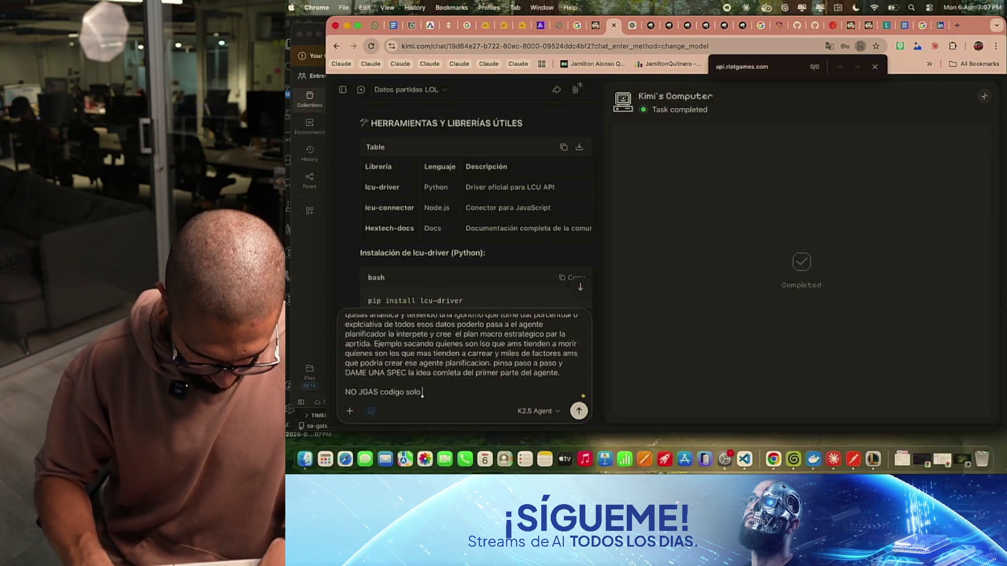
type(" la planificacon")
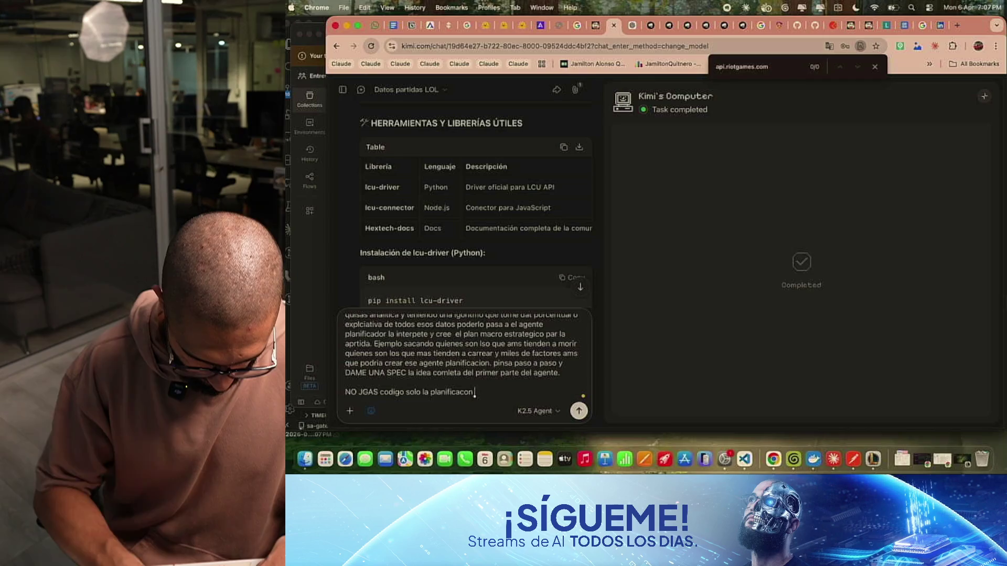
type(" y empecemos a iterar")
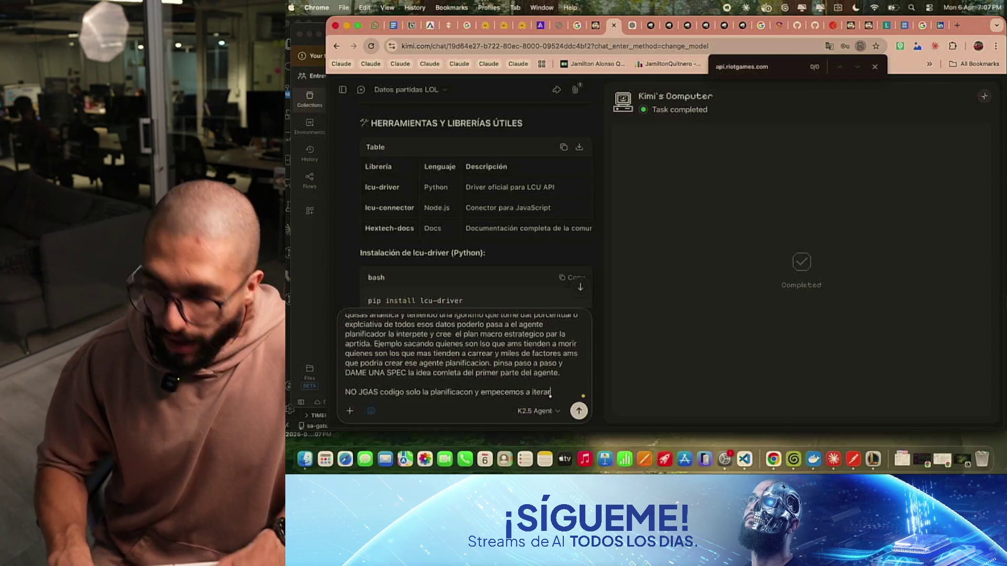
key("Return")
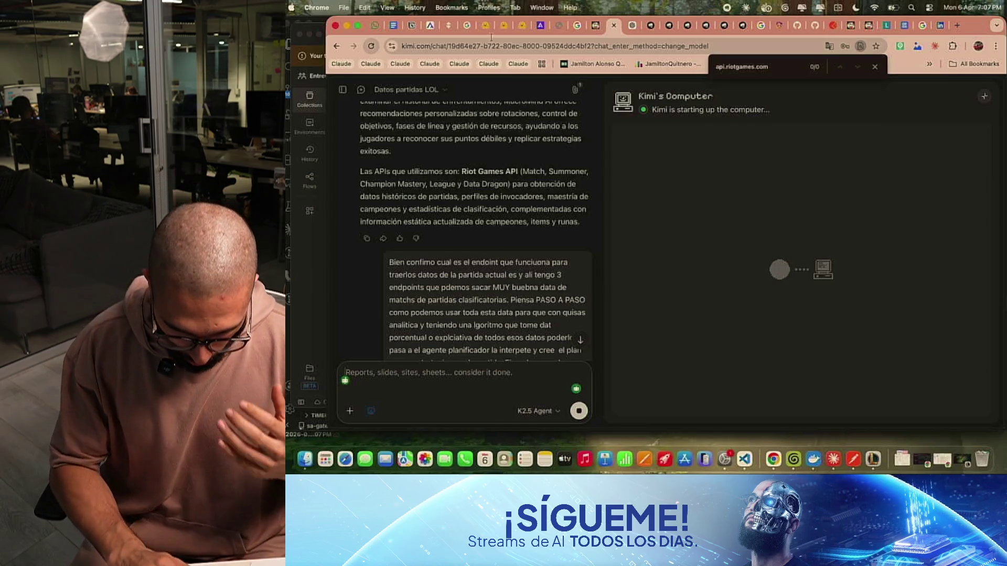
- Close Kimi's Computer side panel to widen the streaming spec, then switch to the Claude app
scroll(531, 199, "down", 15)
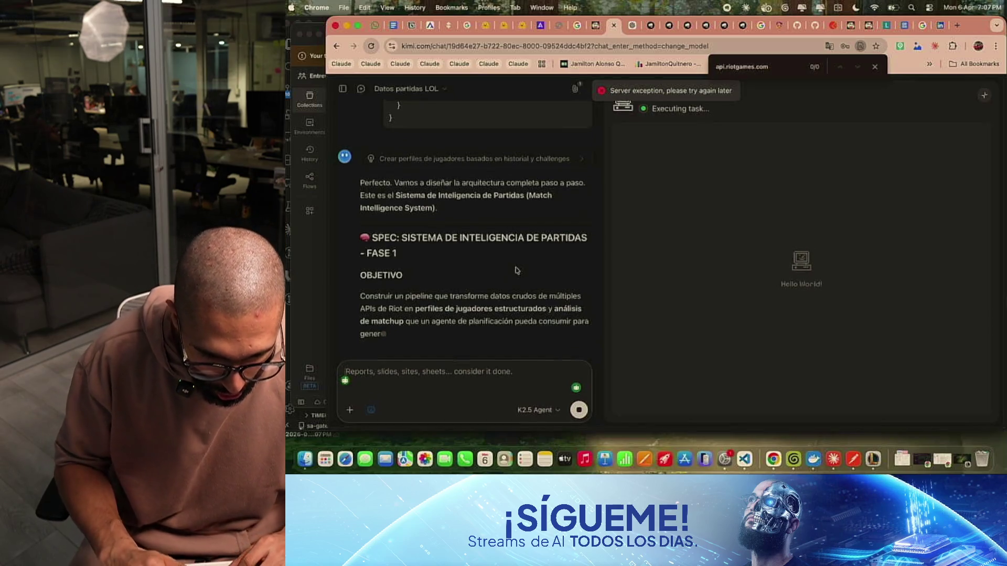
left_click(972, 92)
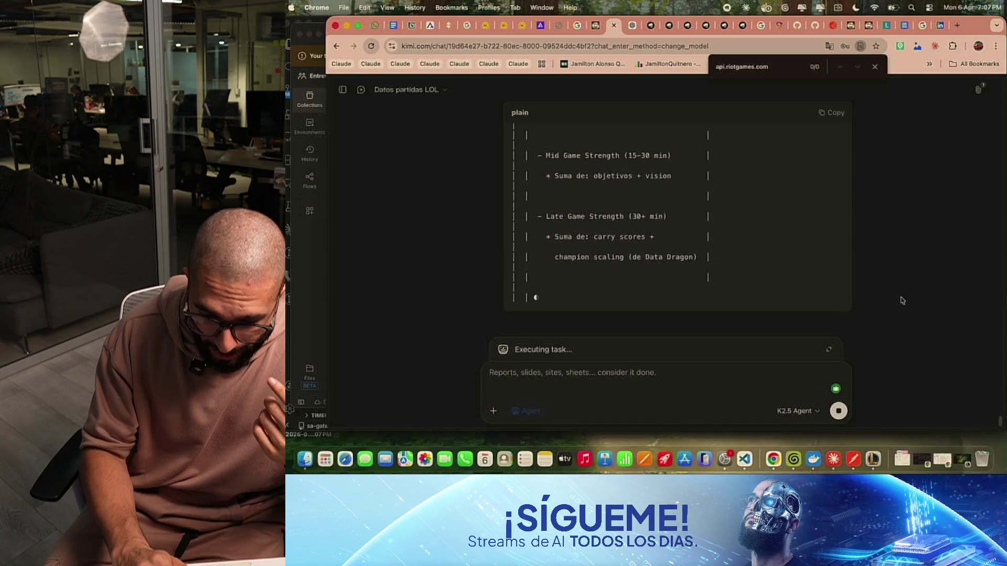
key("super+Tab")
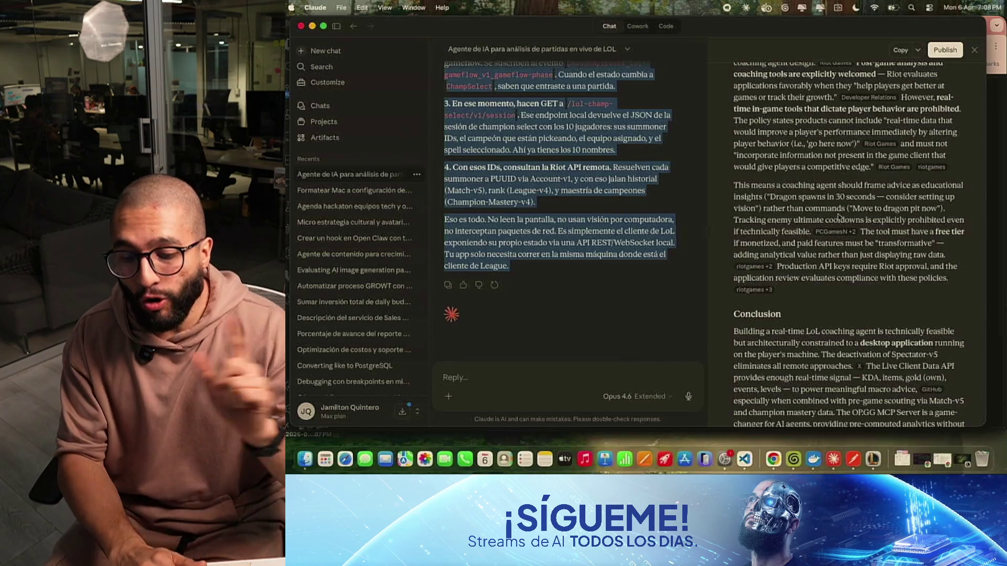
- Scroll through Claude's LoL coaching-agent research, then return to the Chrome browser
scroll(839, 217, "up", 10)
left_click(862, 213)
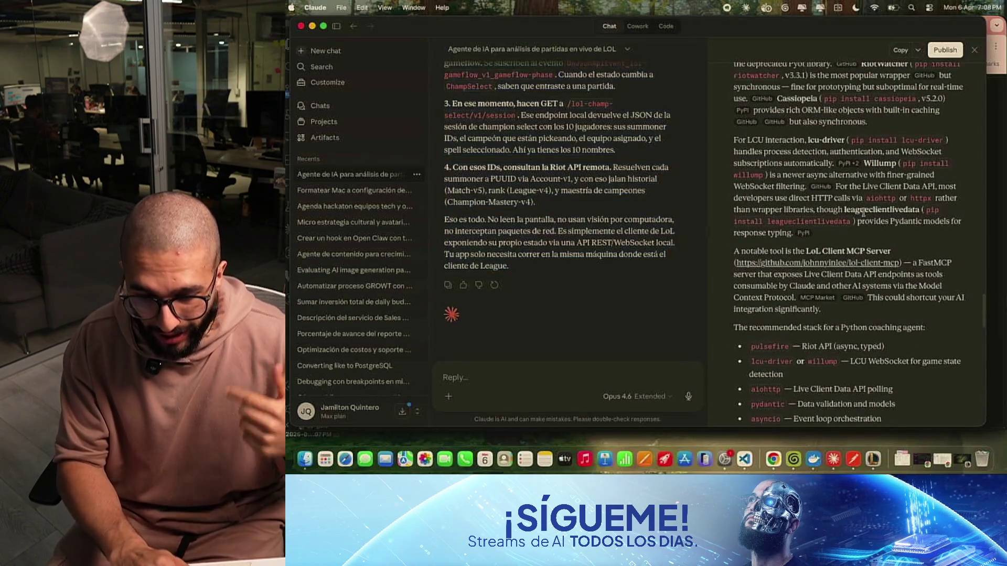
scroll(869, 246, "up", 10)
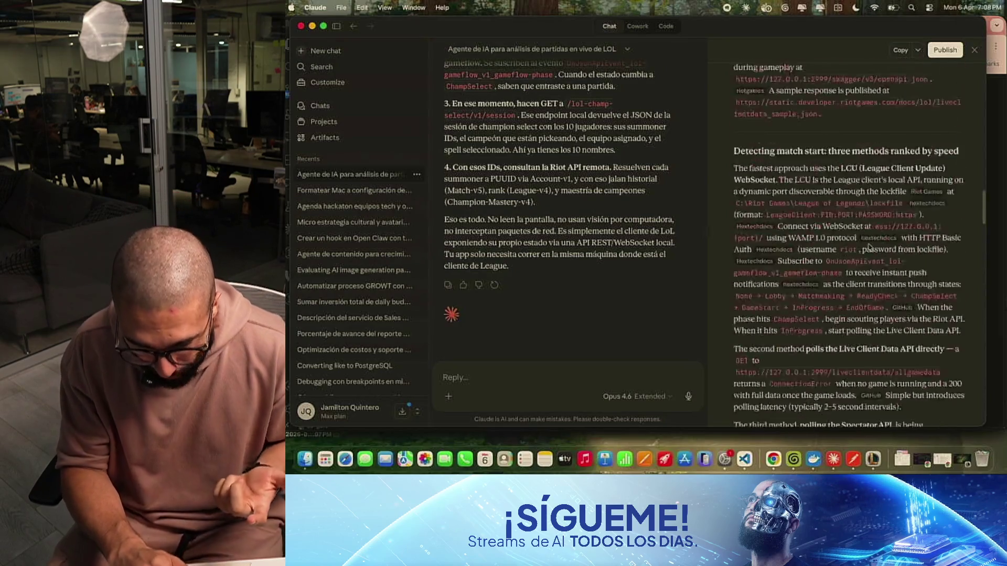
scroll(623, 194, "up", 5)
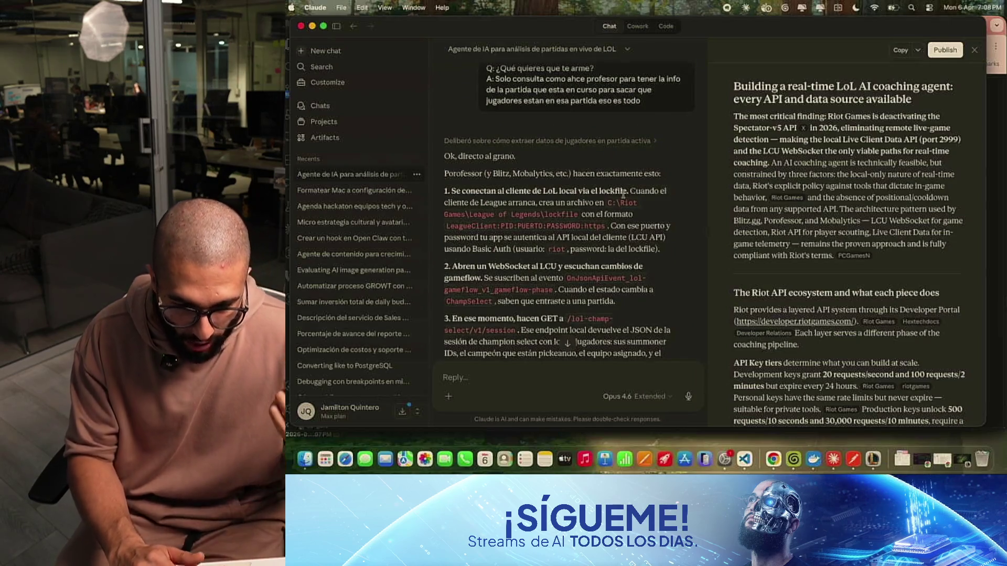
scroll(623, 194, "up", 10)
scroll(623, 194, "down", 10)
key("super+Tab")
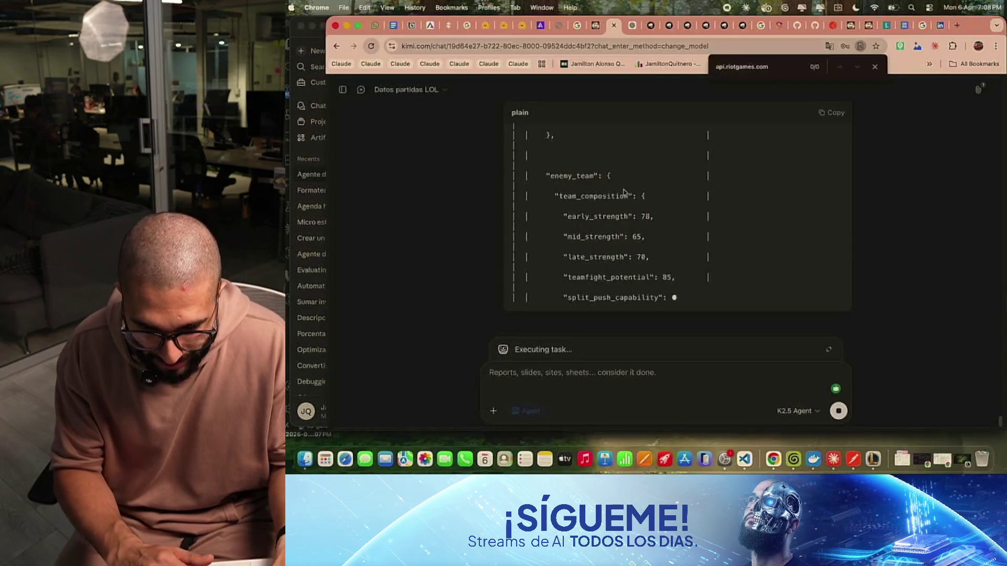
- Open the ChatGPT LoL match detection and scouting report full-screen
key("ctrl+Tab")
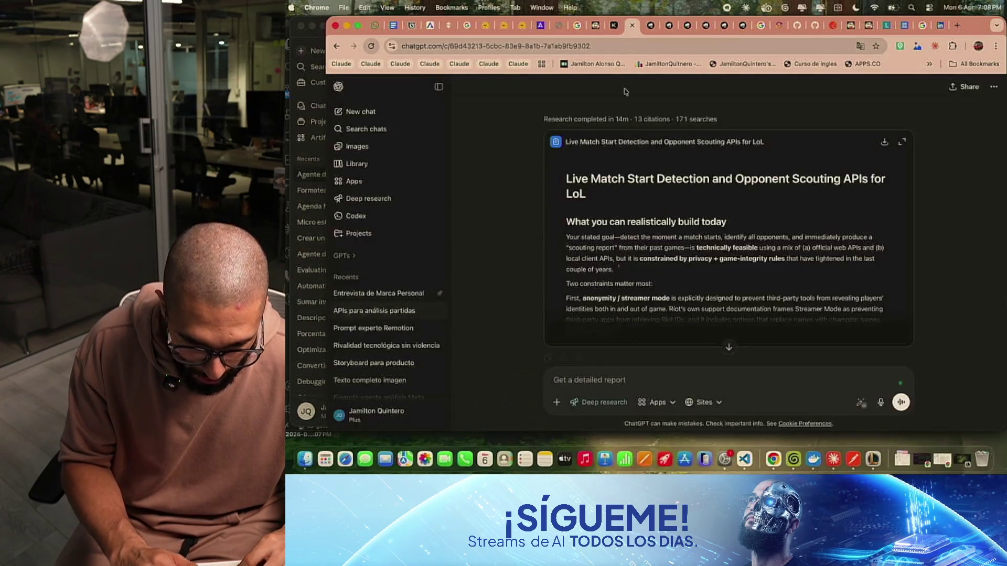
scroll(698, 210, "down", 2)
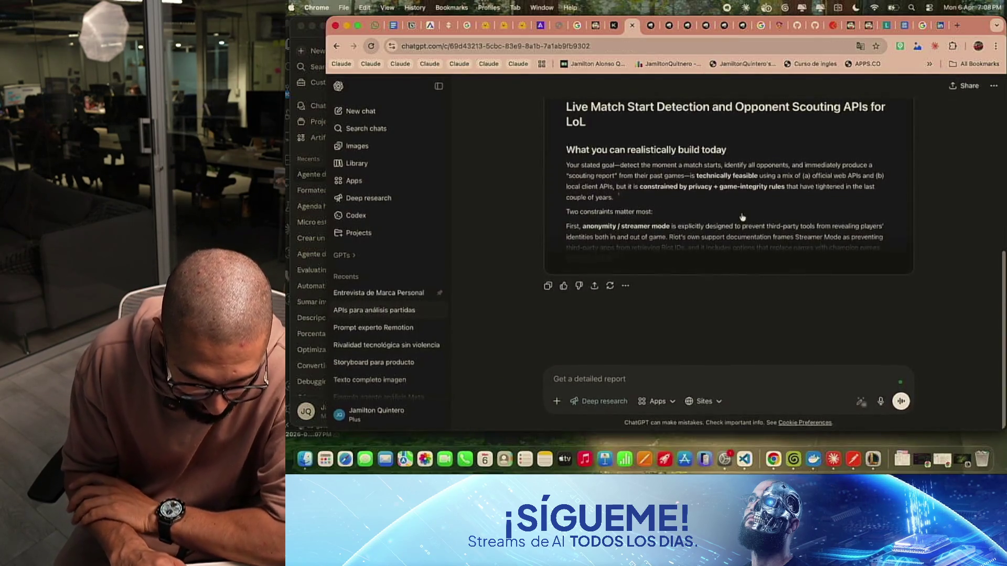
scroll(749, 203, "up", 2)
left_click(749, 203)
- Read the report's Spectator-V5 active-games section and its Match-V5 match history endpoints
scroll(762, 240, "down", 15)
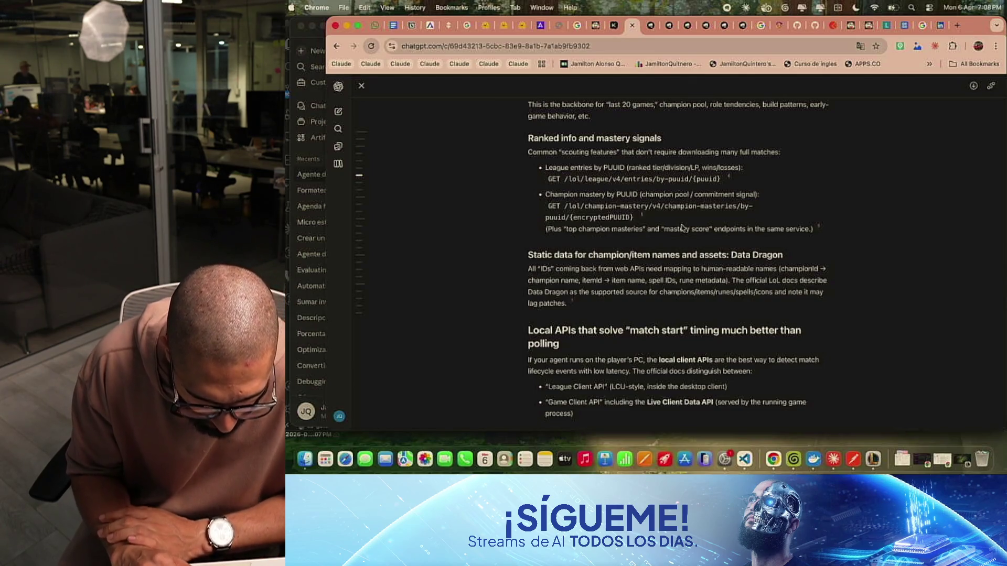
scroll(638, 181, "up", 10)
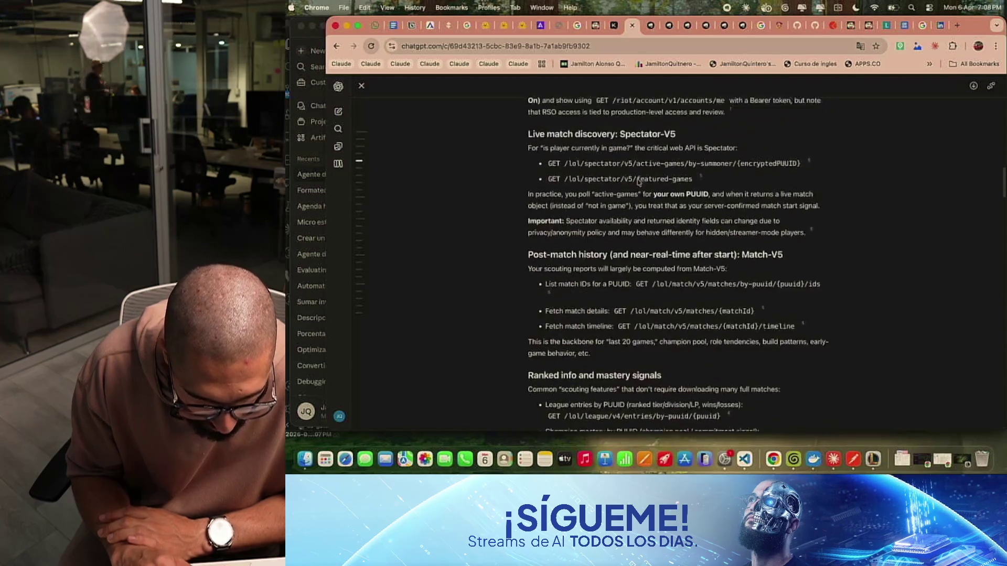
double_click(608, 184)
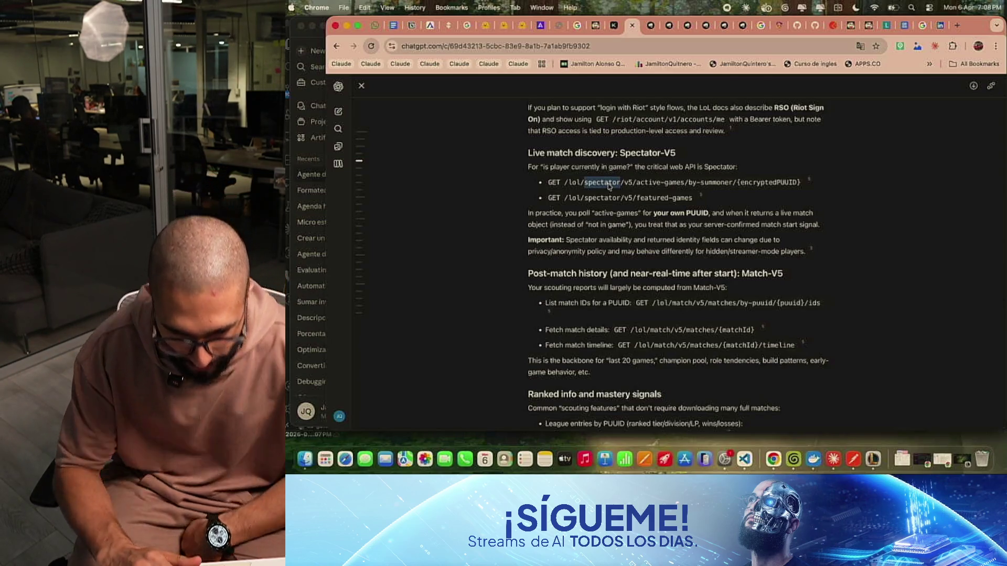
scroll(609, 189, "up", 5)
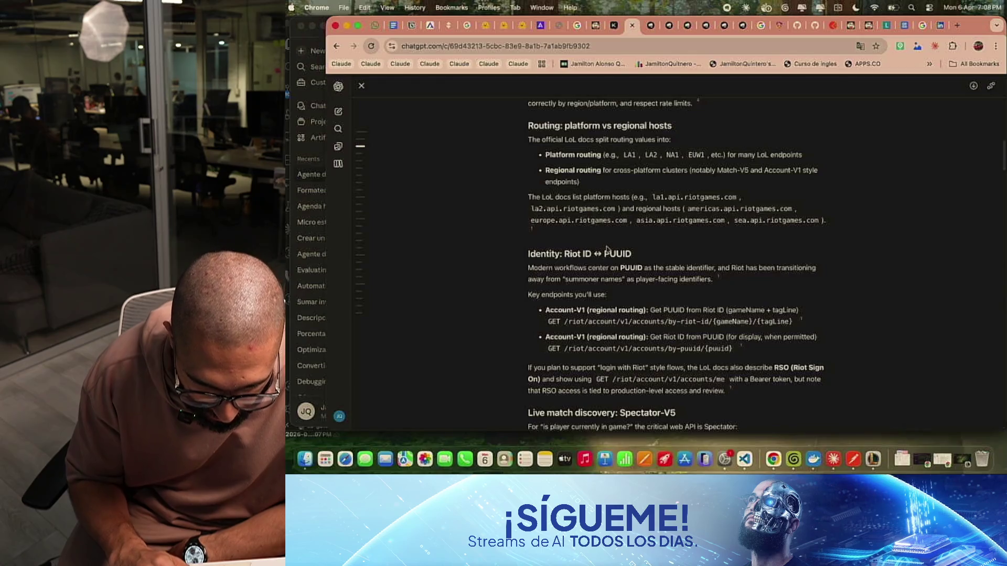
scroll(606, 249, "up", 4)
scroll(607, 250, "down", 7)
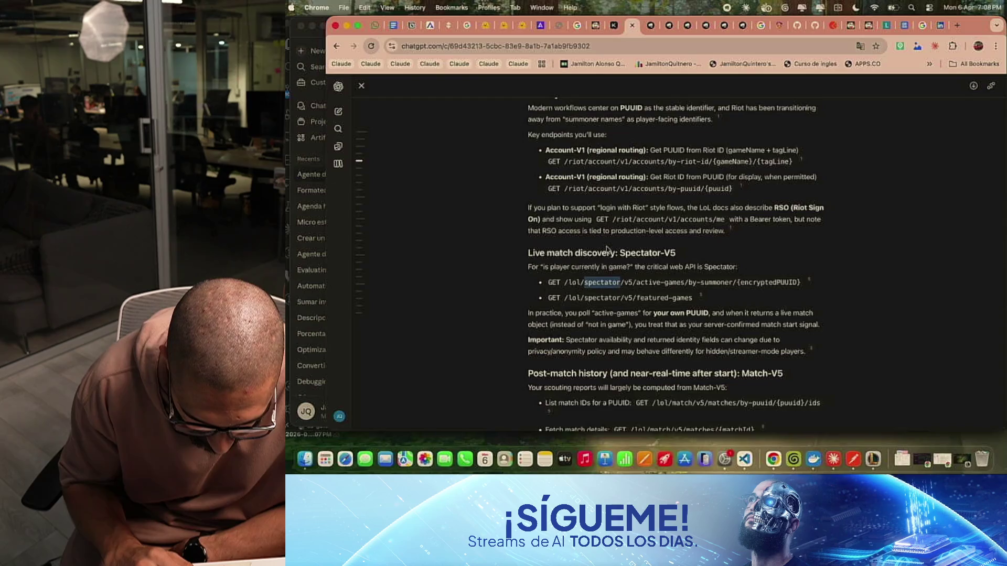
scroll(606, 249, "down", 1)
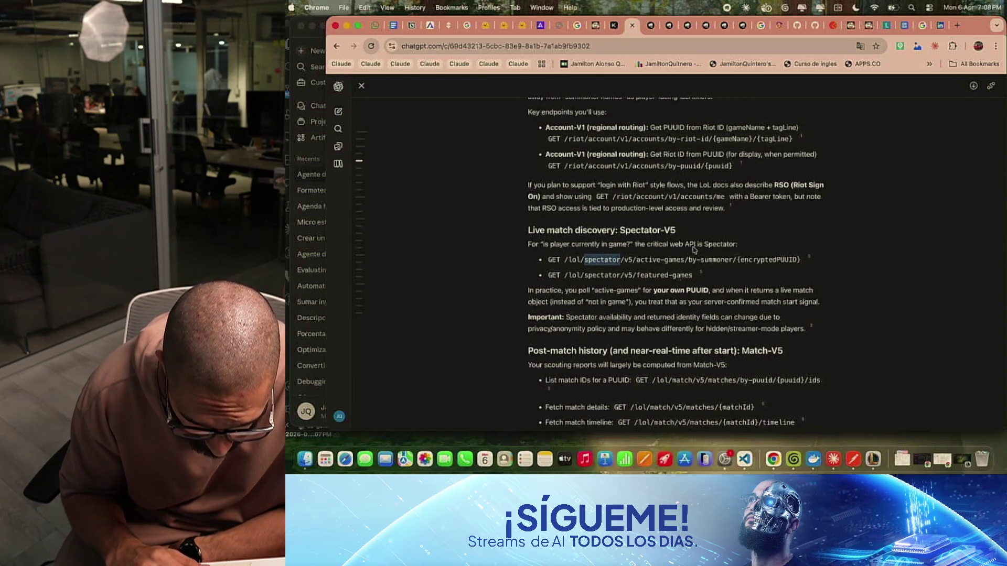
scroll(694, 250, "down", 4)
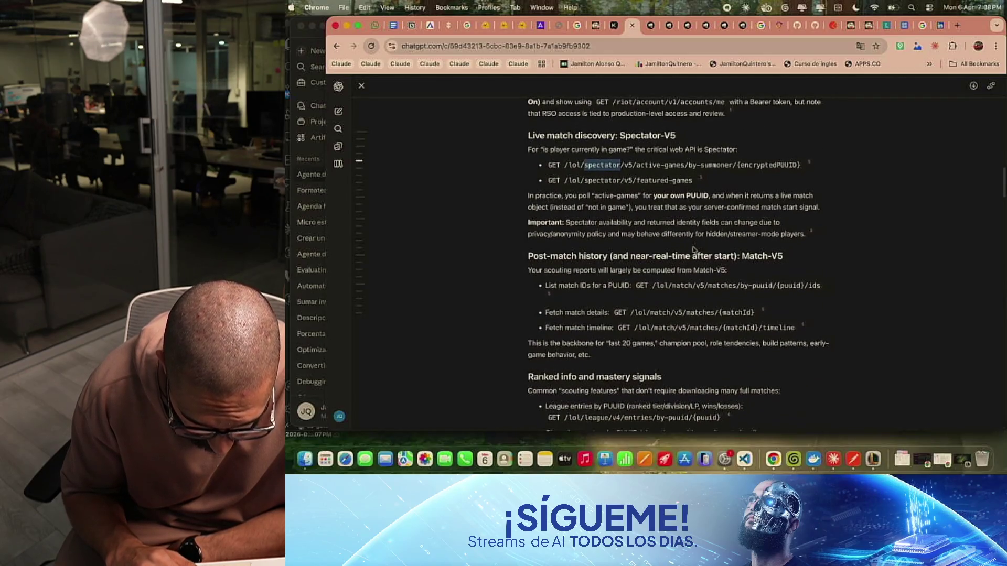
scroll(694, 250, "down", 5)
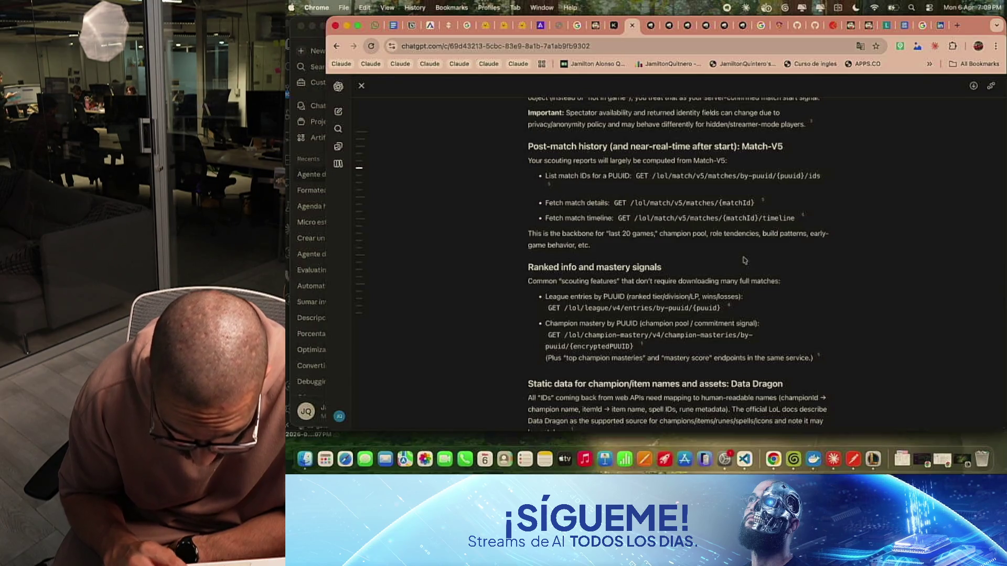
scroll(770, 276, "down", 3)
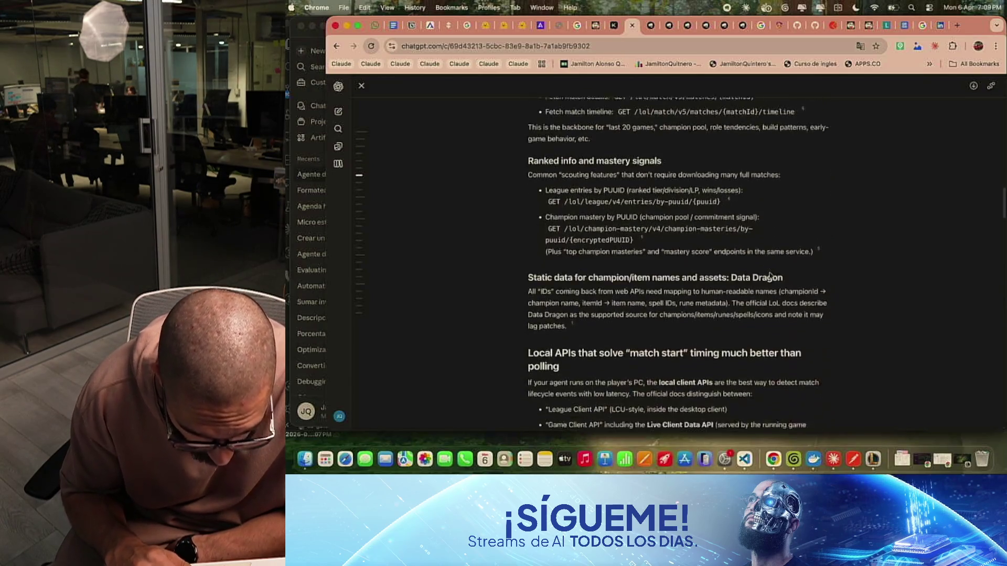
scroll(770, 276, "down", 1)
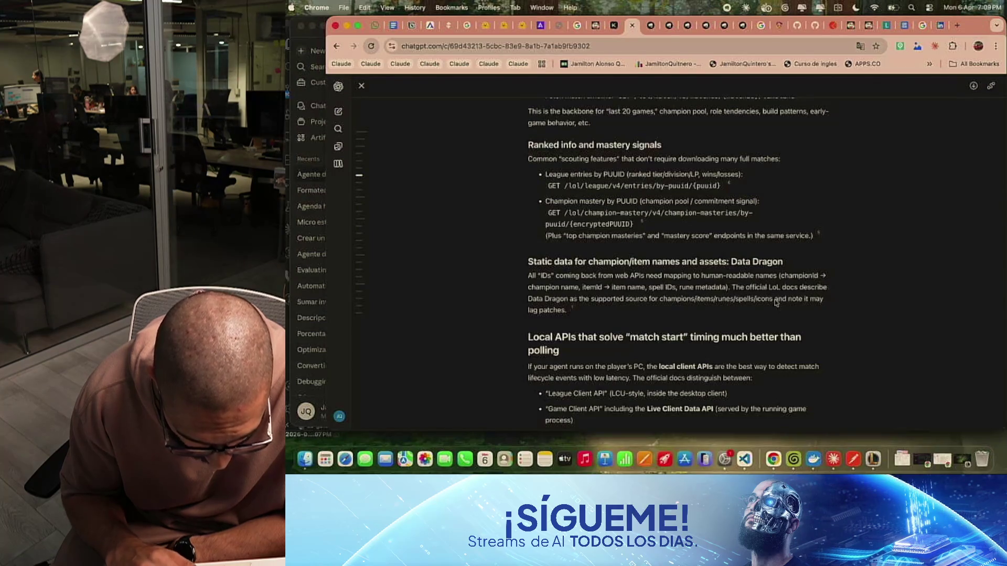
scroll(775, 302, "down", 3)
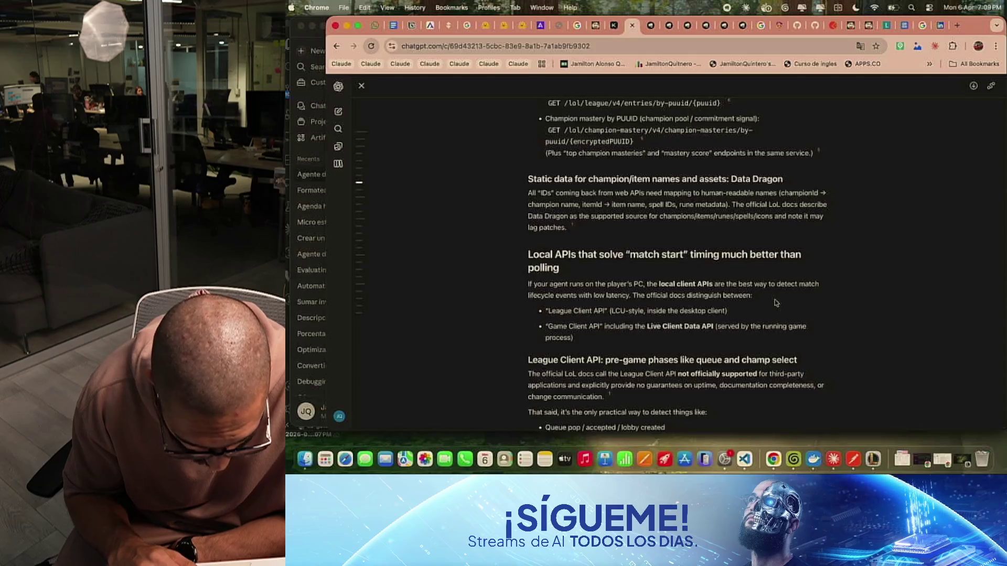
scroll(776, 303, "down", 4)
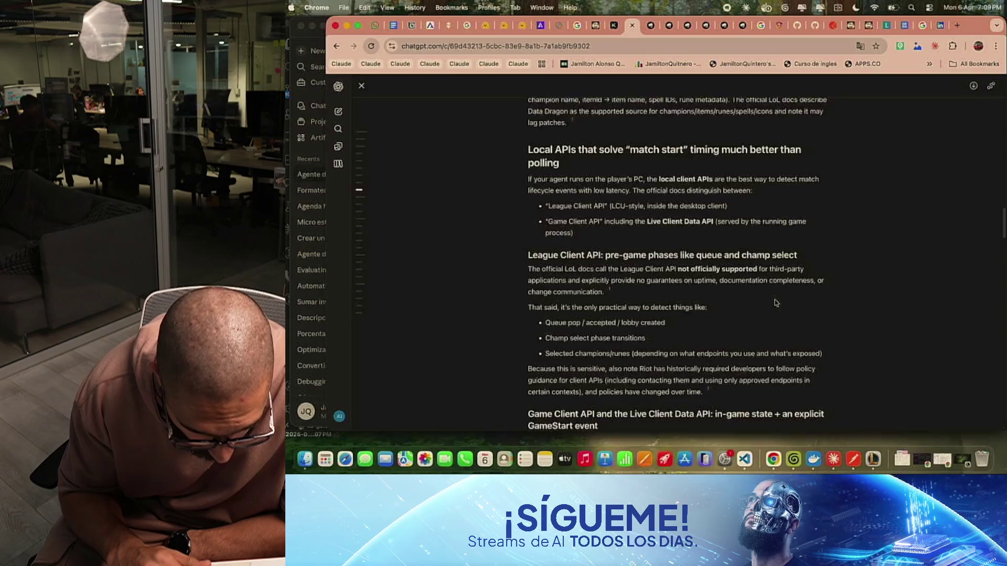
scroll(776, 303, "down", 5)
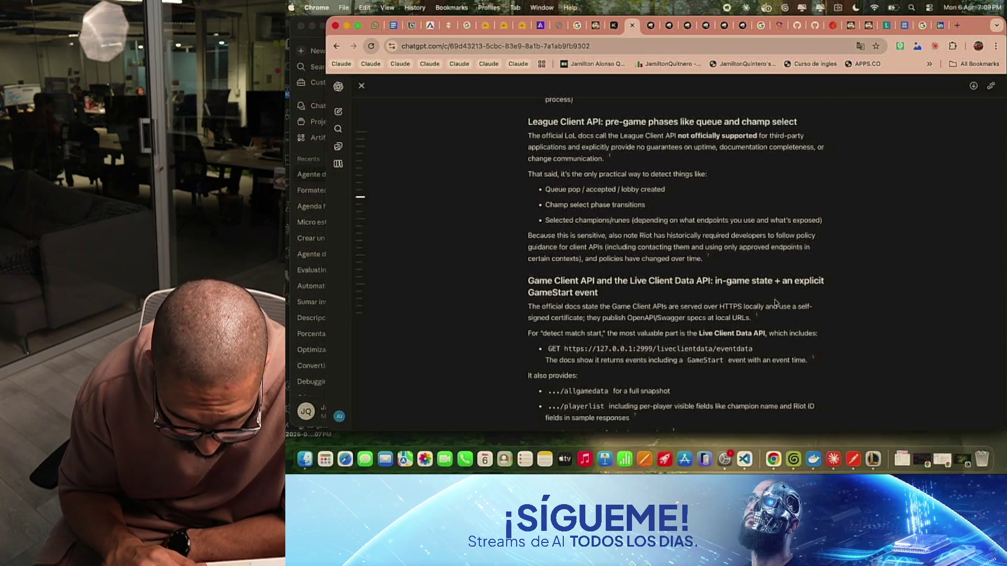
scroll(776, 303, "down", 5)
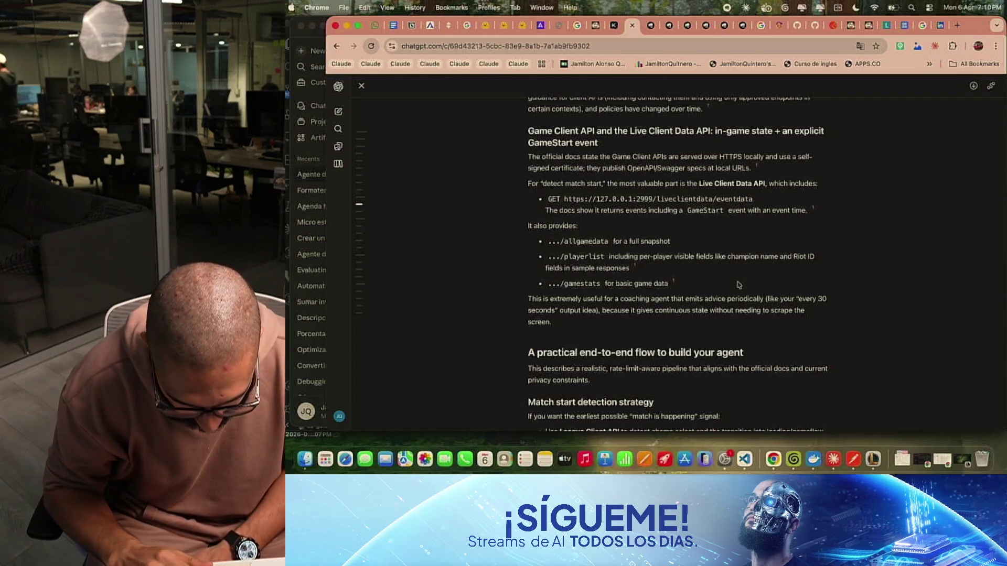
scroll(738, 285, "down", 4)
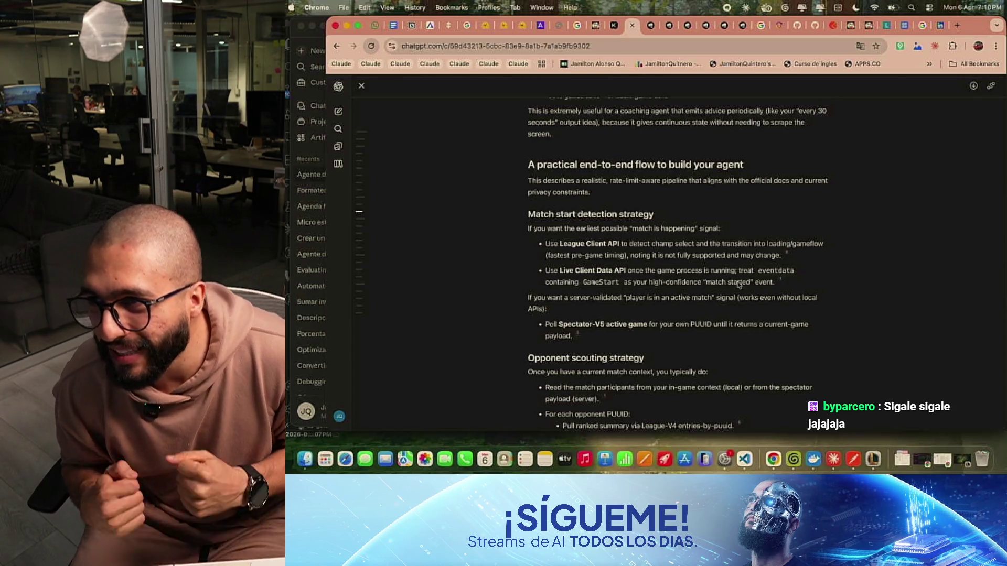
scroll(739, 284, "down", 10)
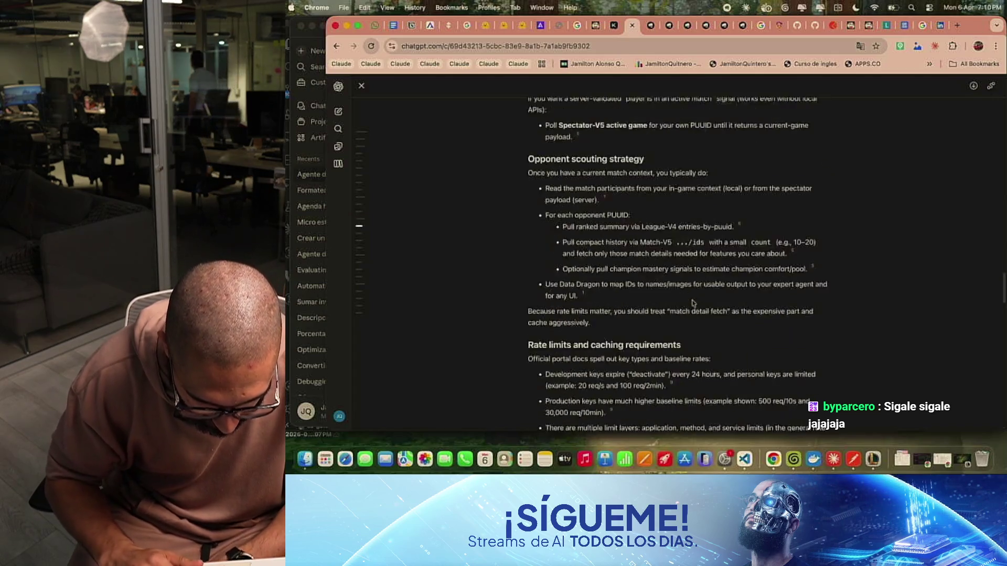